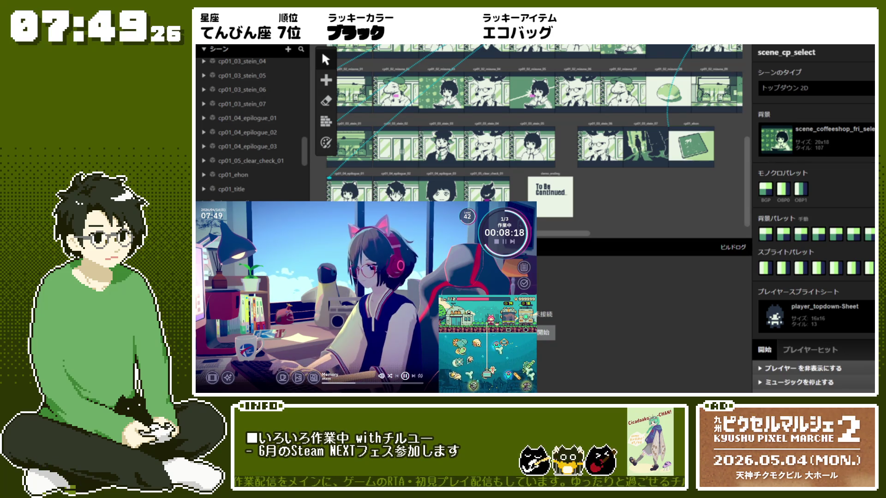
- Pan the scene graph and click empty canvas to deselect scene_cp_select
{"action": "scroll", "coordinate": [626, 180], "scroll_direction": "up", "scroll_amount": 3}
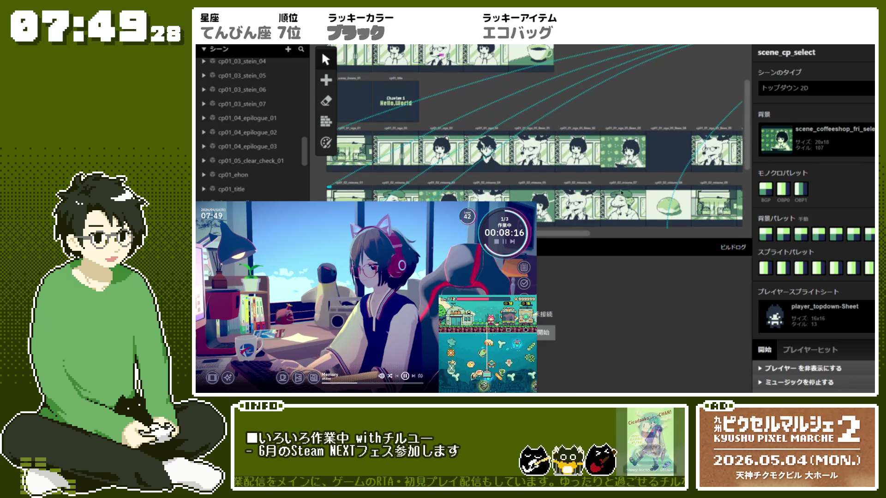
{"action": "mouse_move", "coordinate": [616, 244]}
{"action": "left_mouse_down"}
{"action": "mouse_move", "coordinate": [617, 256]}
{"action": "mouse_move", "coordinate": [618, 244]}
{"action": "left_mouse_up"}
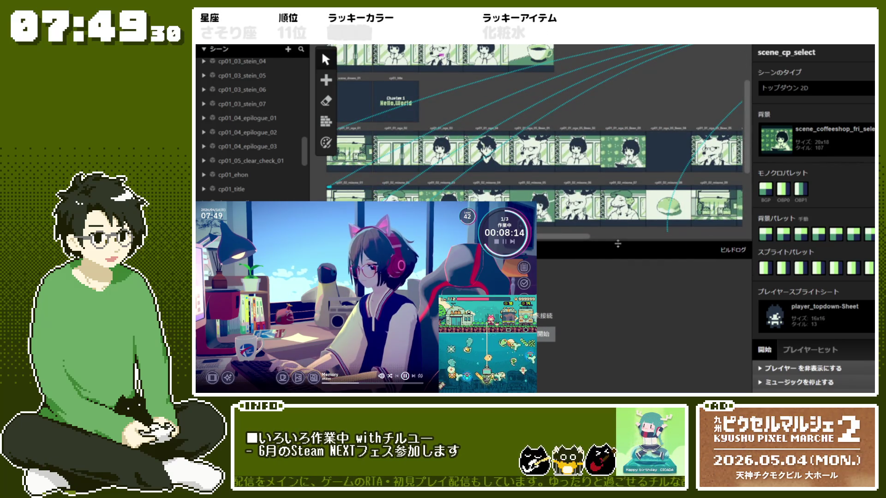
{"action": "scroll", "coordinate": [662, 179], "scroll_direction": "up", "scroll_amount": 2}
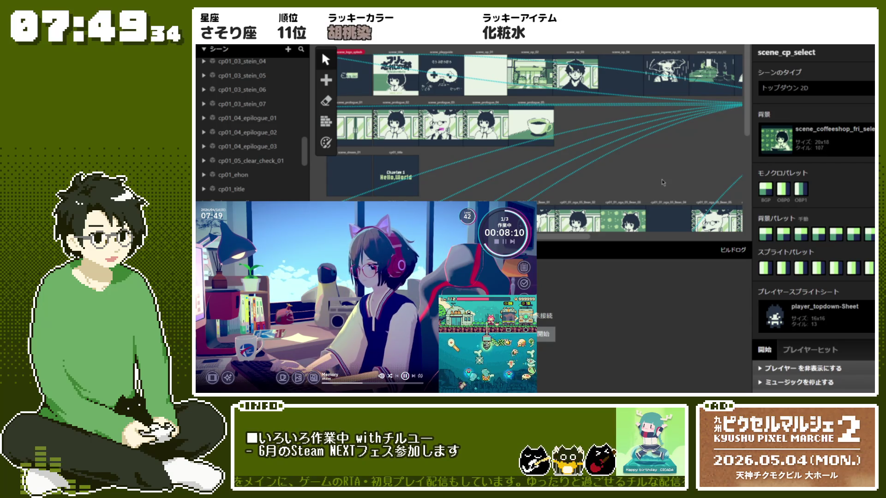
{"action": "mouse_move", "coordinate": [581, 240]}
{"action": "left_mouse_down"}
{"action": "mouse_move", "coordinate": [723, 234]}
{"action": "mouse_move", "coordinate": [575, 237]}
{"action": "left_mouse_up"}
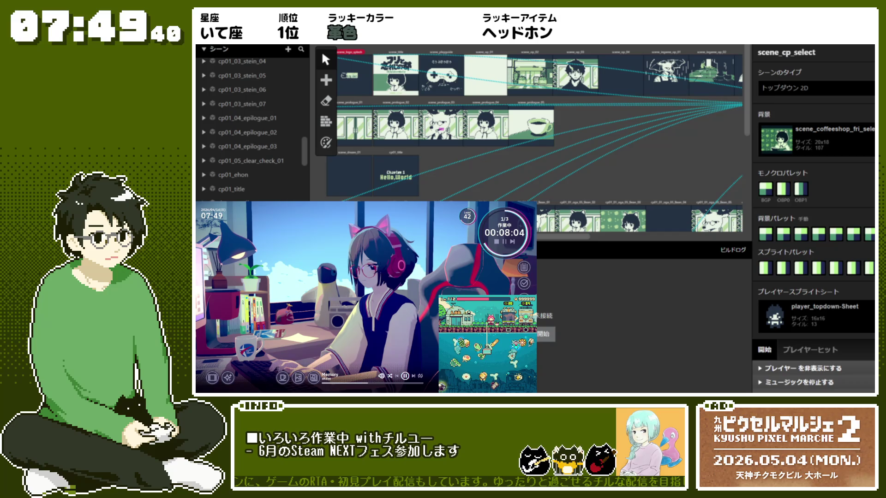
{"action": "left_click", "coordinate": [657, 172]}
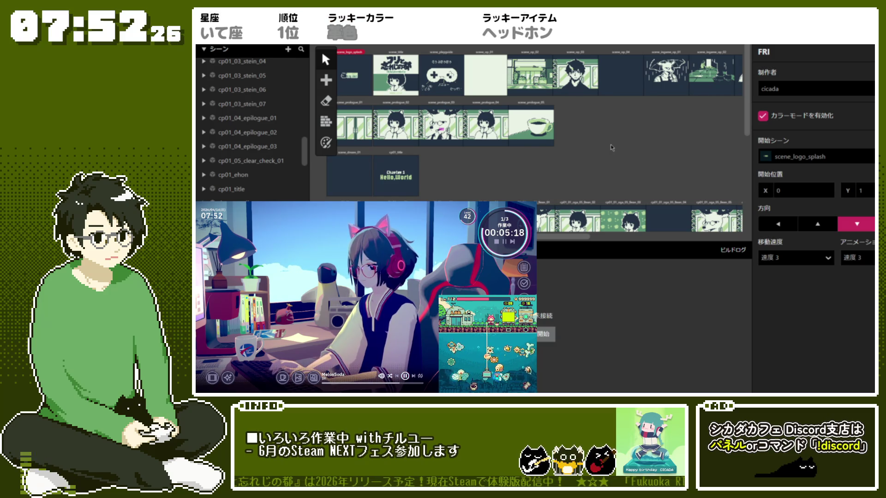
{"action": "left_click", "coordinate": [531, 124]}
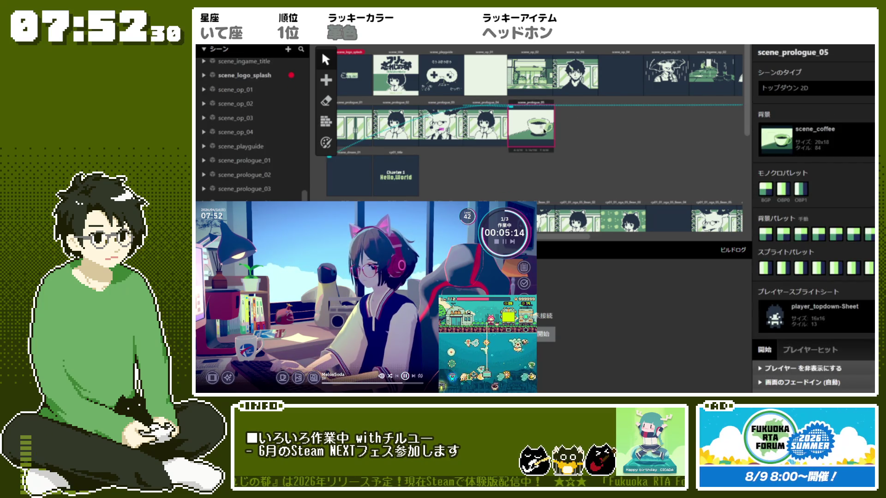
{"action": "scroll", "coordinate": [609, 137], "scroll_direction": "down", "scroll_amount": 1}
{"action": "scroll", "coordinate": [611, 137], "scroll_direction": "down", "scroll_amount": 5}
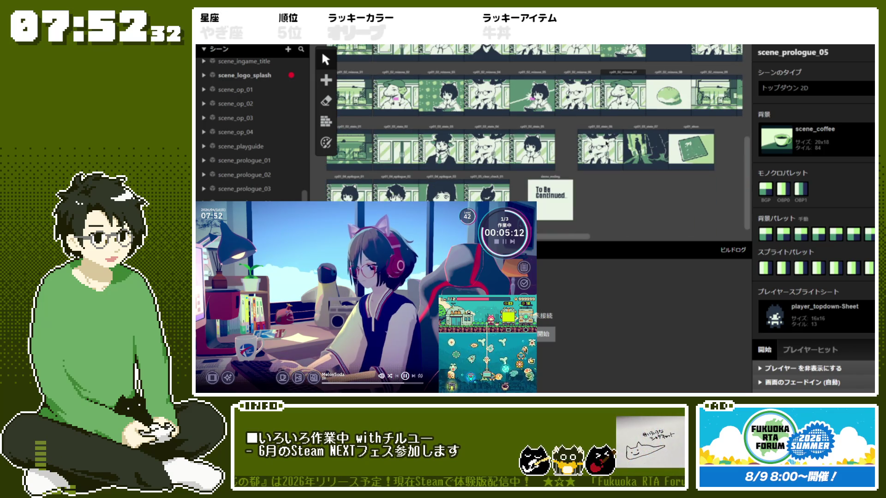
{"action": "scroll", "coordinate": [604, 144], "scroll_direction": "up", "scroll_amount": 4}
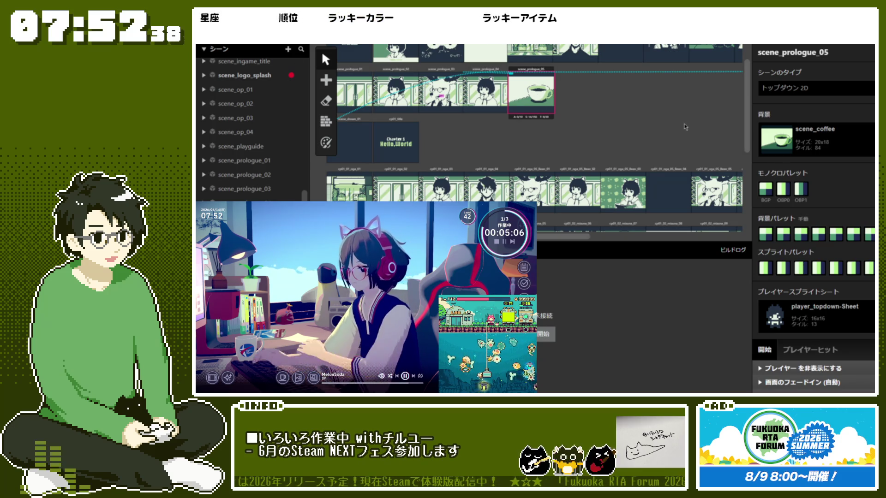
{"action": "left_click", "coordinate": [619, 121]}
{"action": "scroll", "coordinate": [619, 121], "scroll_direction": "down", "scroll_amount": 5}
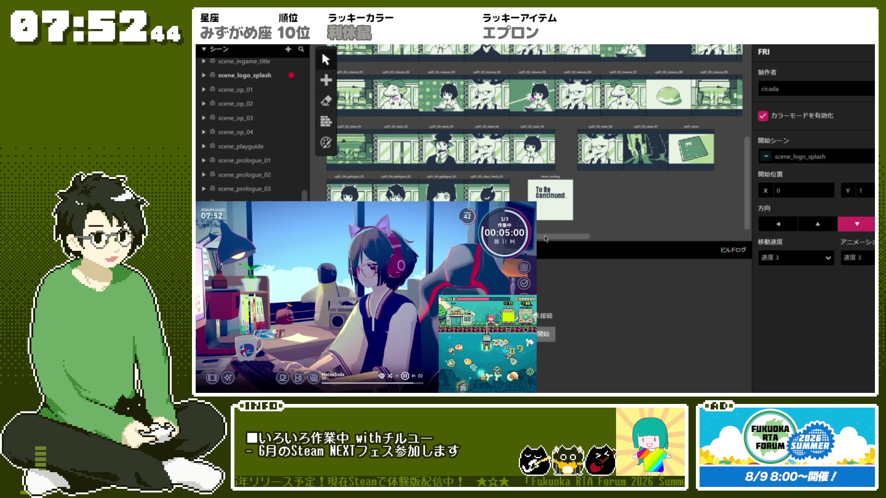
{"action": "scroll", "coordinate": [694, 242], "scroll_direction": "right", "scroll_amount": 5}
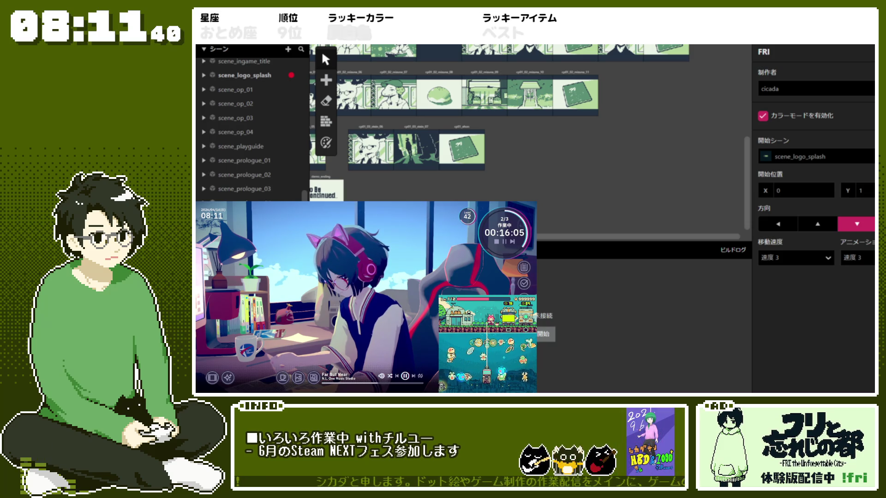
{"action": "scroll", "coordinate": [502, 195], "scroll_direction": "up", "scroll_amount": 2}
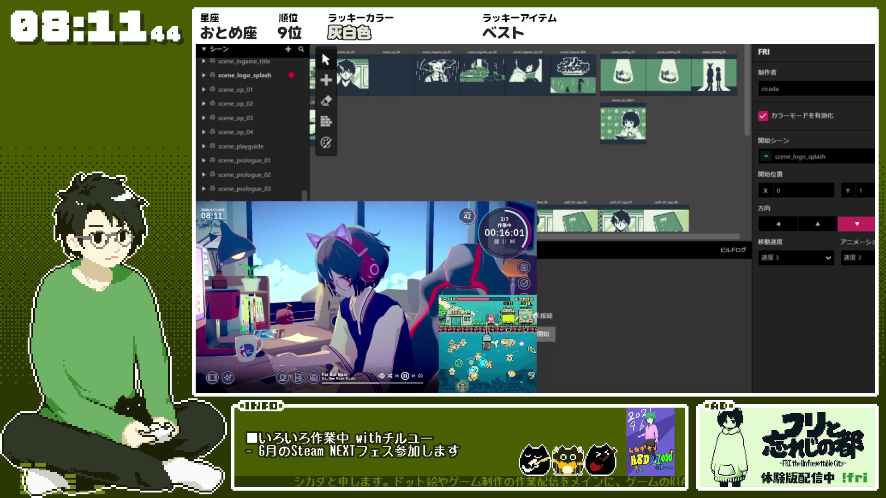
{"action": "scroll", "coordinate": [584, 173], "scroll_direction": "down", "scroll_amount": 5}
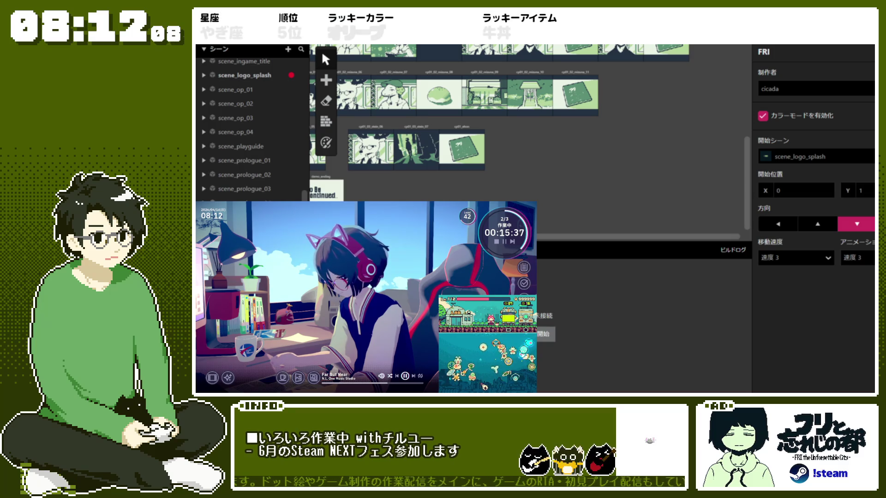
{"action": "left_click", "coordinate": [216, 38]}
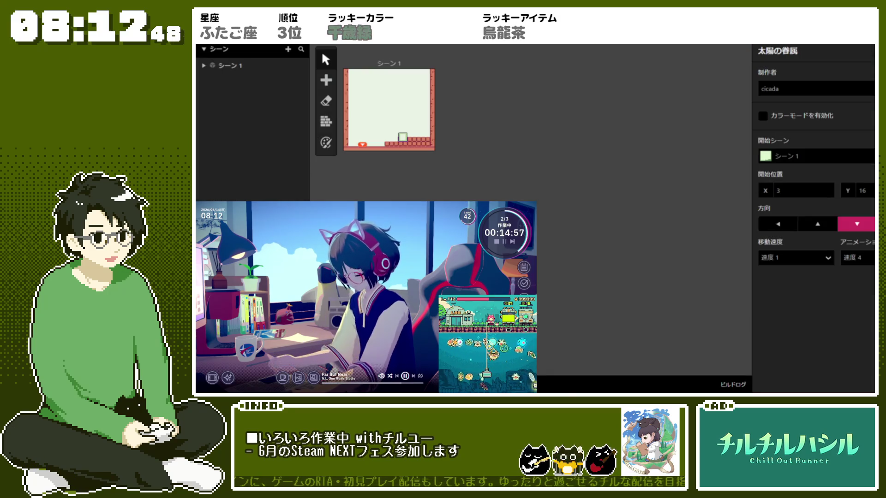
- Select シーン 1 in the World view to show its platformer scene settings
{"action": "left_click", "coordinate": [388, 106]}
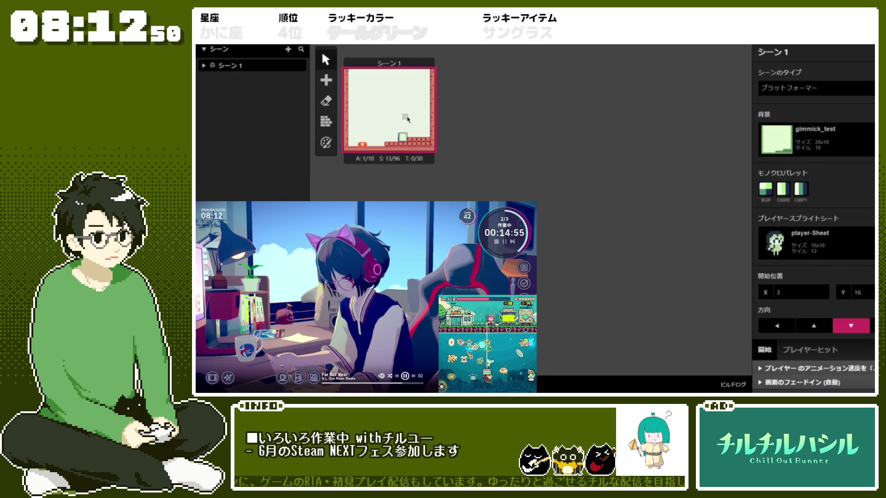
- Add シーン 2 beside シーン 1 with the bg2 background
{"action": "key", "text": "a"}
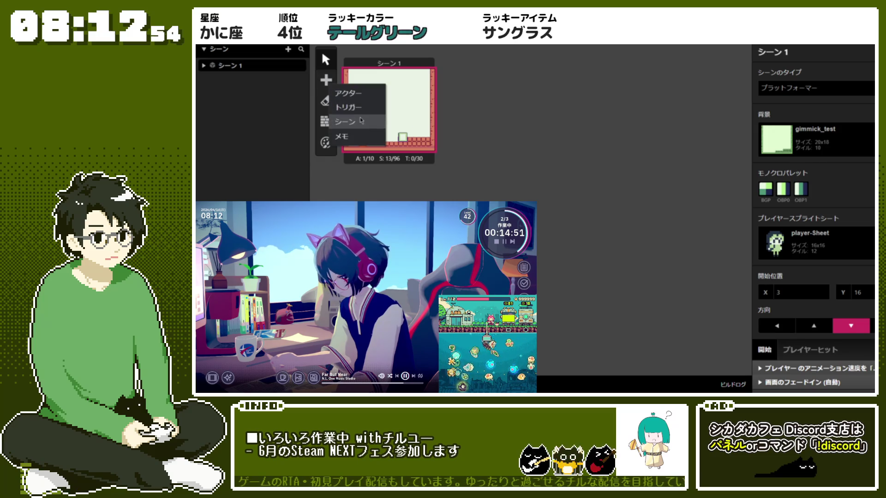
{"action": "left_click", "coordinate": [364, 121]}
{"action": "left_click", "coordinate": [500, 66]}
{"action": "left_click_drag", "start_coordinate": [500, 65], "coordinate": [481, 59]}
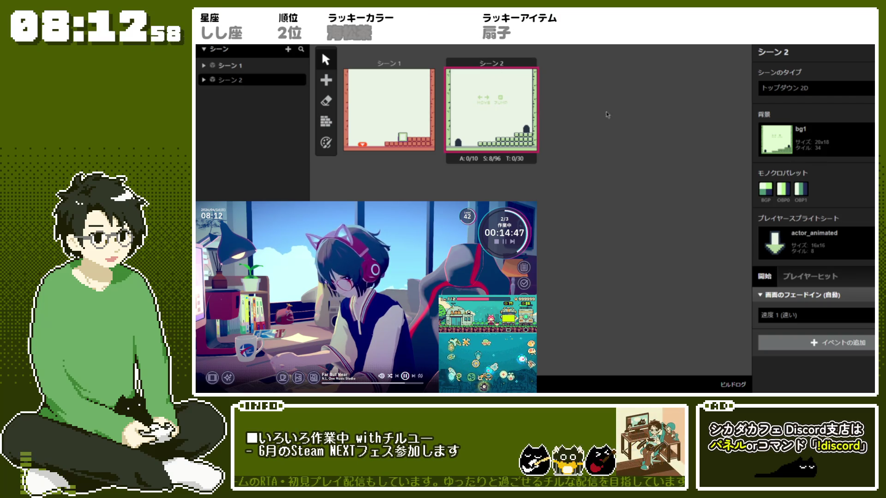
{"action": "left_click", "coordinate": [829, 150]}
{"action": "left_click", "coordinate": [807, 214]}
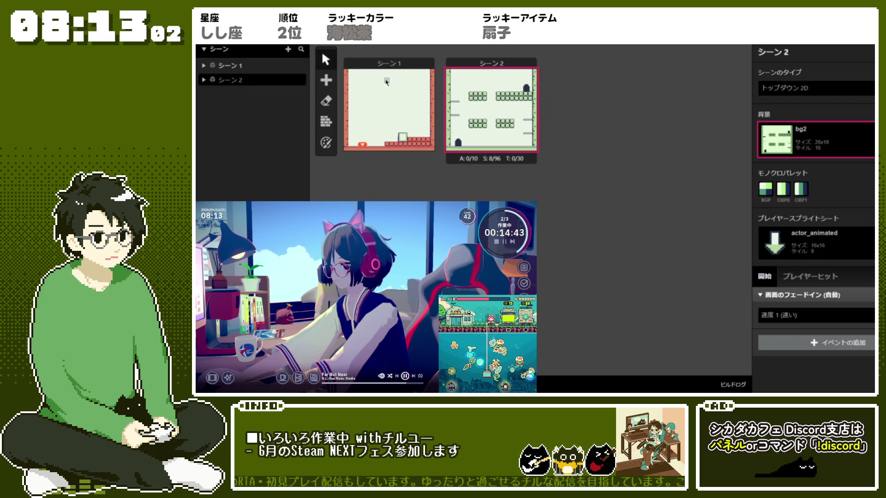
- Add シーン 3 to the right of シーン 2 with the bg3 background
{"action": "left_click", "coordinate": [326, 80]}
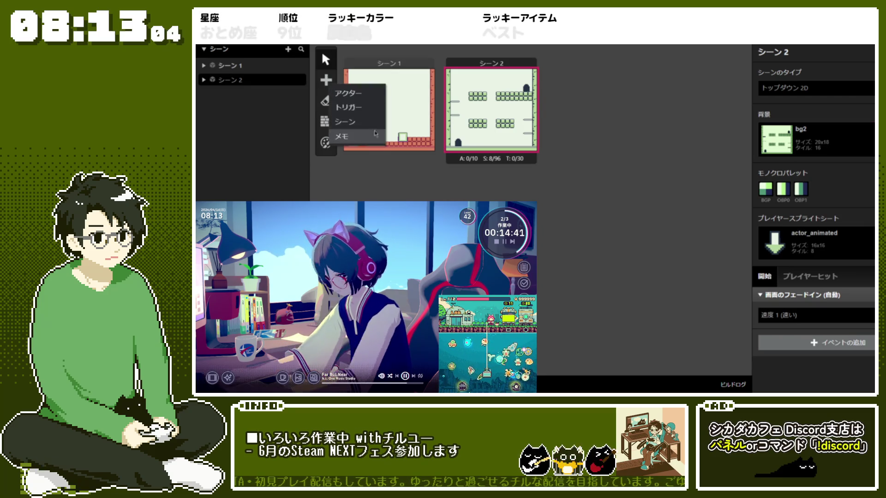
{"action": "left_click", "coordinate": [345, 121]}
{"action": "left_click", "coordinate": [609, 63]}
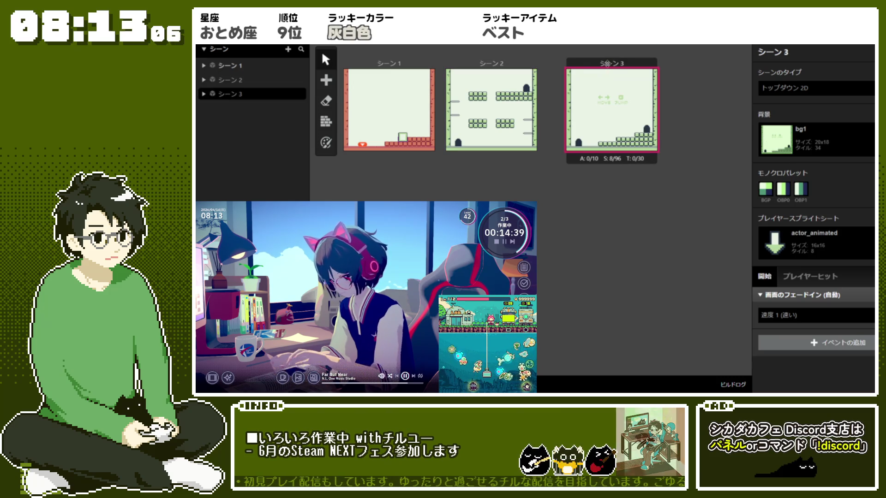
{"action": "left_click_drag", "start_coordinate": [608, 64], "coordinate": [591, 63]}
{"action": "left_click", "coordinate": [697, 106]}
{"action": "left_click", "coordinate": [621, 60]}
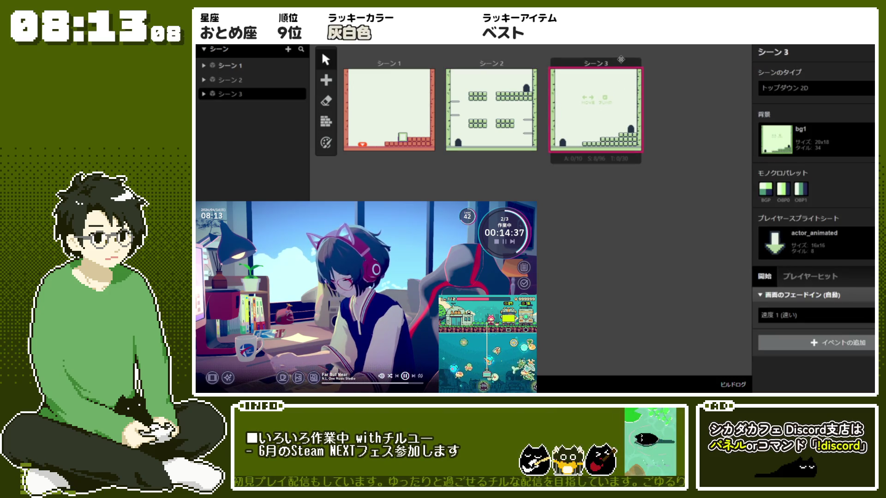
{"action": "left_click", "coordinate": [815, 139]}
{"action": "left_click", "coordinate": [818, 236]}
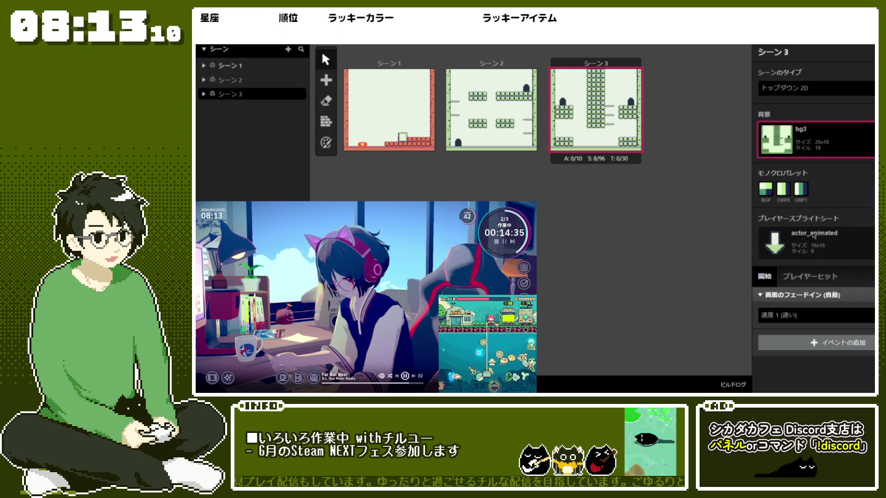
{"action": "left_click", "coordinate": [465, 61]}
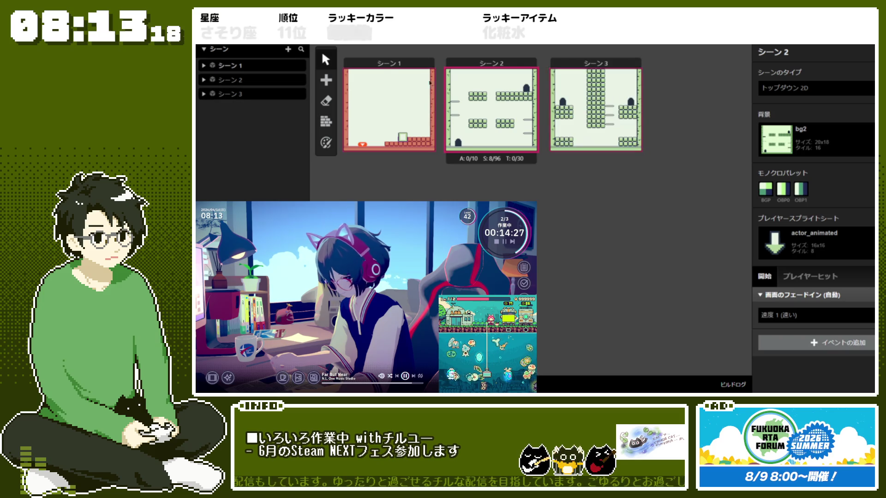
{"action": "left_click", "coordinate": [397, 61]}
{"action": "scroll", "coordinate": [397, 61], "scroll_direction": "up", "scroll_amount": 2}
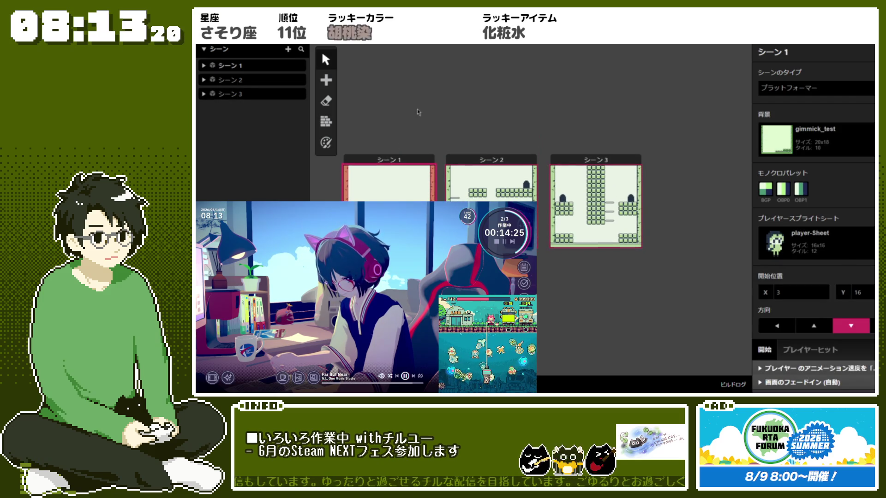
{"action": "left_click", "coordinate": [418, 112]}
{"action": "left_click", "coordinate": [325, 80]}
{"action": "left_click", "coordinate": [351, 121]}
{"action": "left_click", "coordinate": [376, 72]}
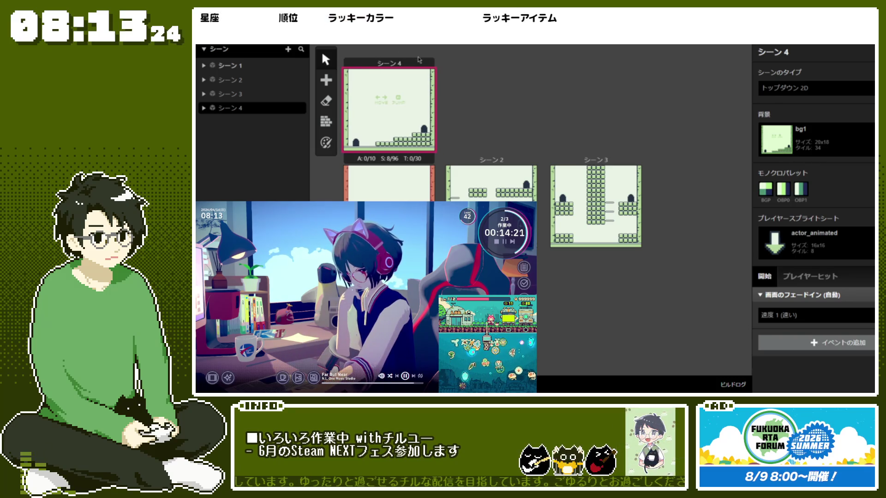
{"action": "left_click", "coordinate": [487, 76]}
{"action": "left_click", "coordinate": [389, 63]}
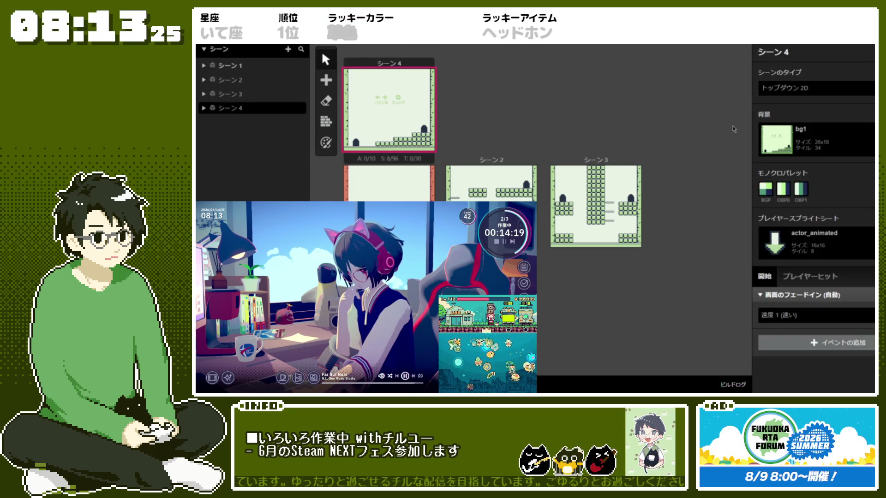
{"action": "left_click", "coordinate": [816, 139]}
{"action": "left_click", "coordinate": [794, 257]}
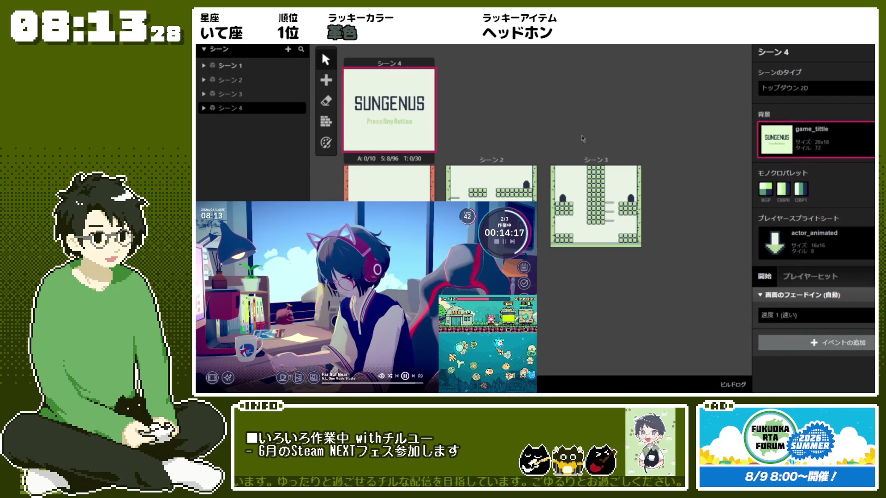
{"action": "left_click", "coordinate": [508, 94]}
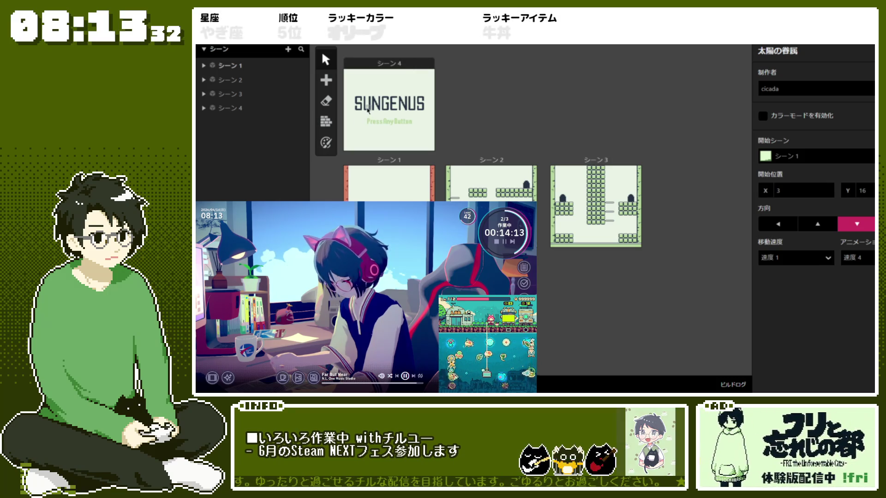
{"action": "left_click", "coordinate": [392, 59]}
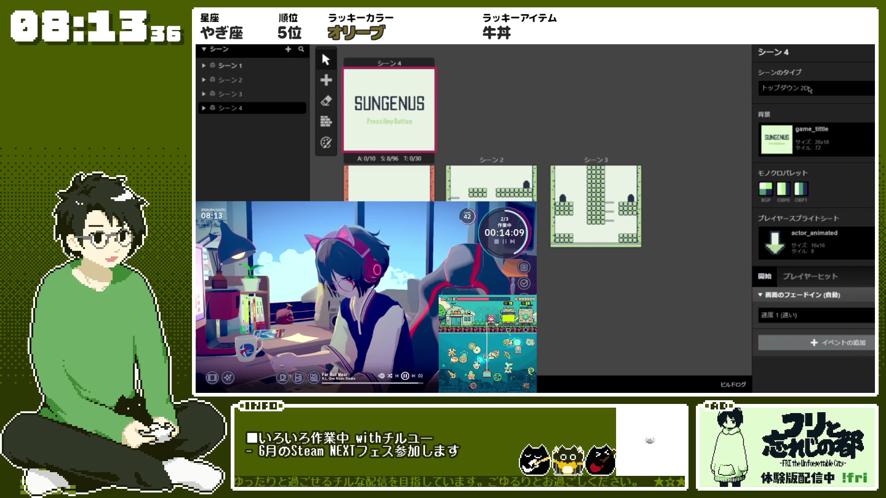
{"action": "left_click", "coordinate": [826, 139]}
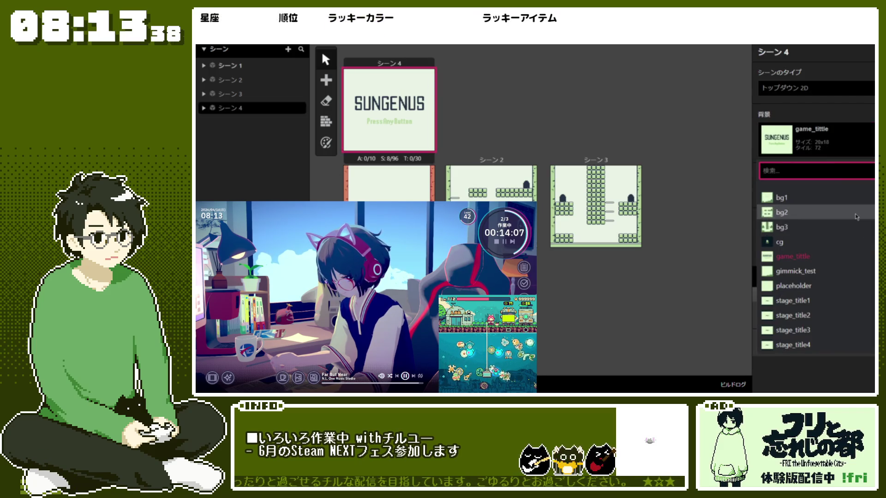
{"action": "left_click", "coordinate": [861, 241]}
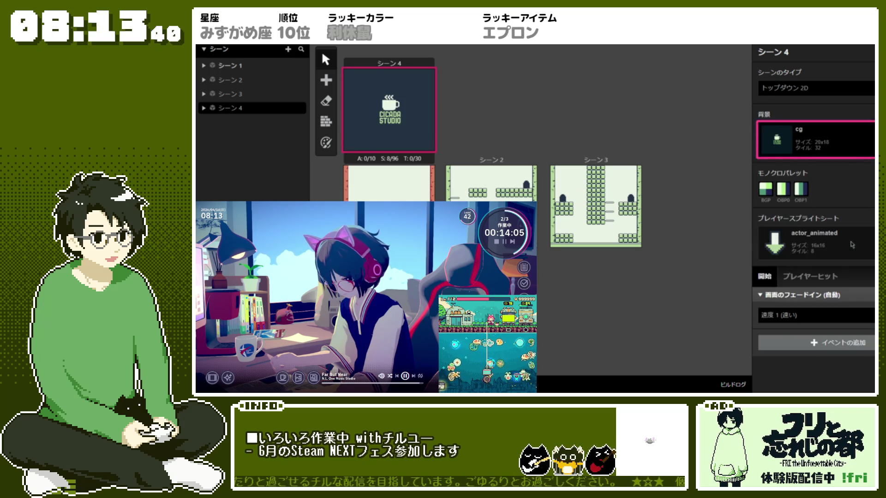
{"action": "left_click", "coordinate": [581, 119]}
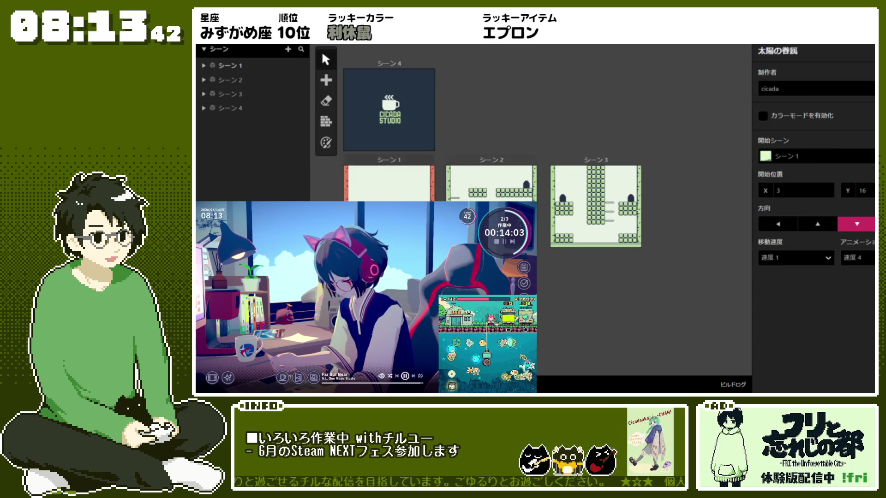
{"action": "left_click_drag", "start_coordinate": [419, 161], "coordinate": [416, 166]}
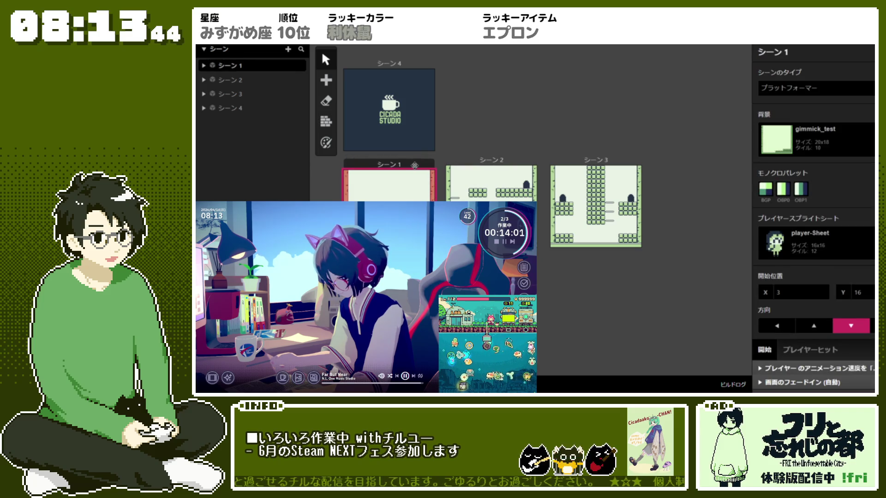
{"action": "left_click", "coordinate": [473, 163]}
{"action": "left_click", "coordinate": [519, 141]}
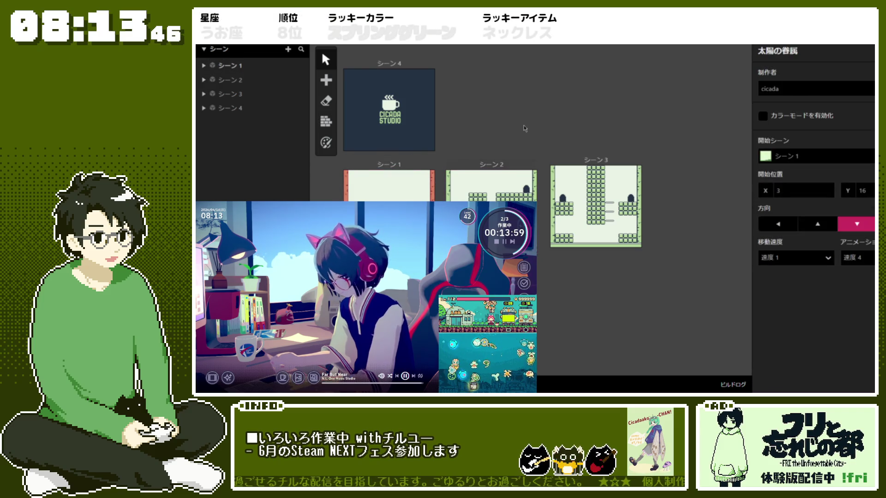
{"action": "left_click", "coordinate": [580, 163]}
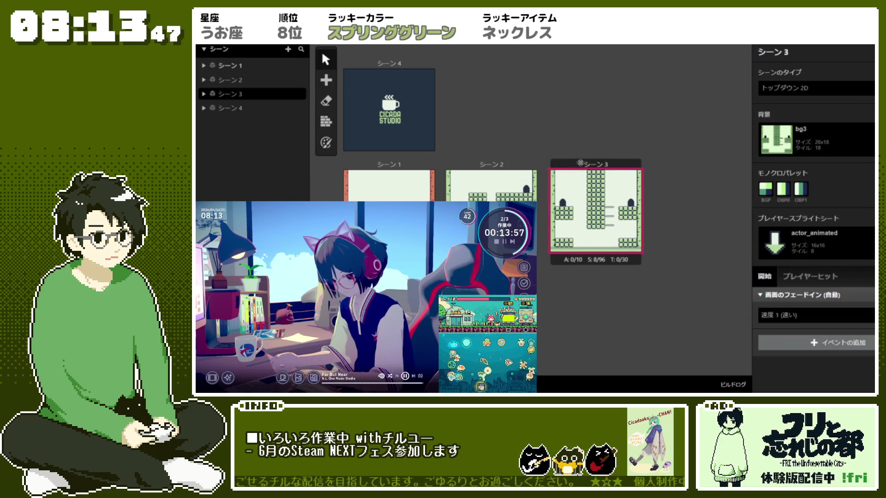
{"action": "left_click", "coordinate": [578, 131]}
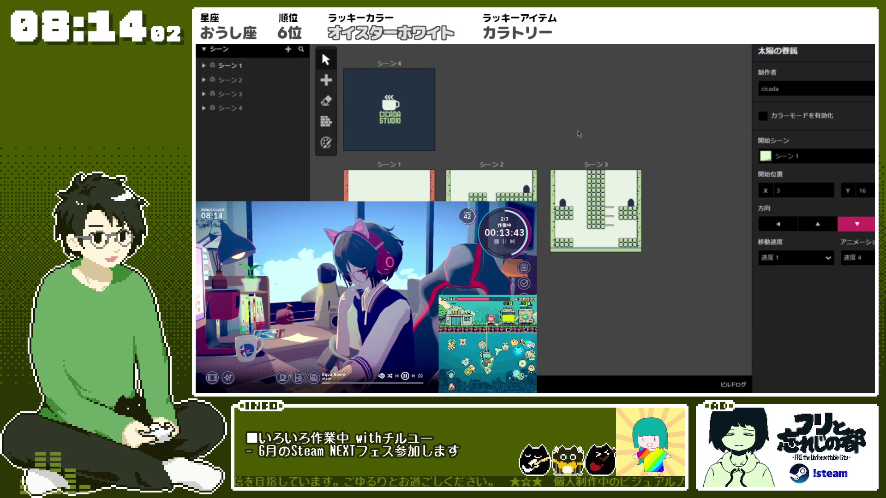
{"action": "left_click", "coordinate": [377, 82]}
{"action": "left_click", "coordinate": [814, 140]}
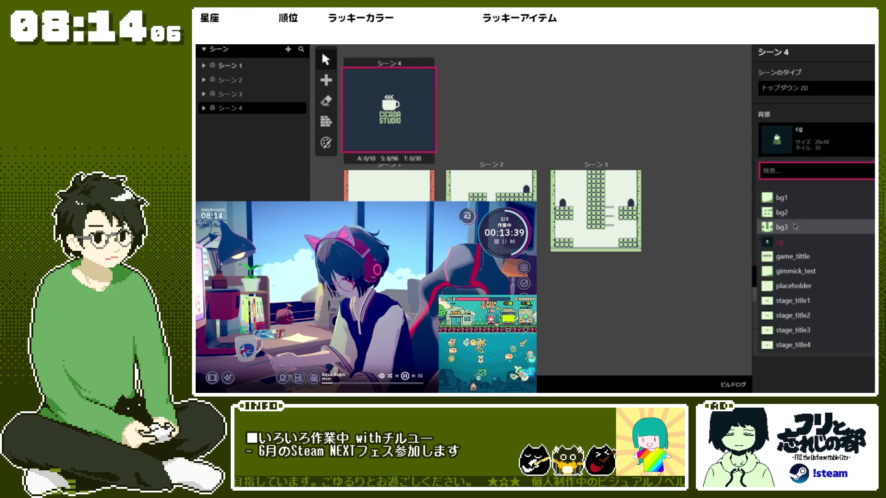
{"action": "left_click", "coordinate": [792, 257]}
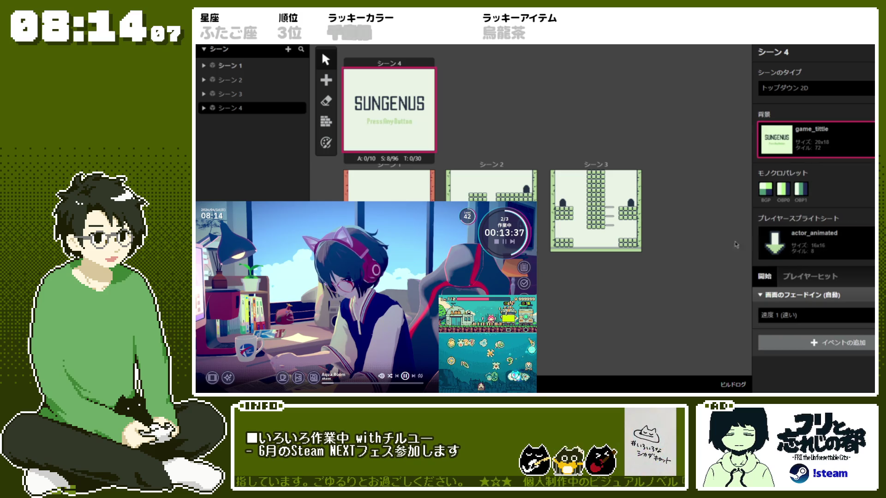
{"action": "left_click", "coordinate": [542, 134]}
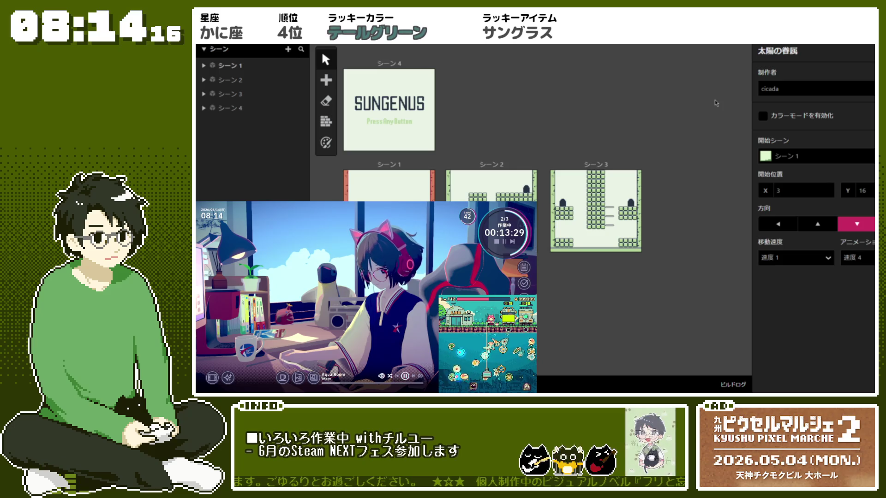
- Rename the project to sungenus, then select シーン2
{"action": "left_click", "coordinate": [778, 51]}
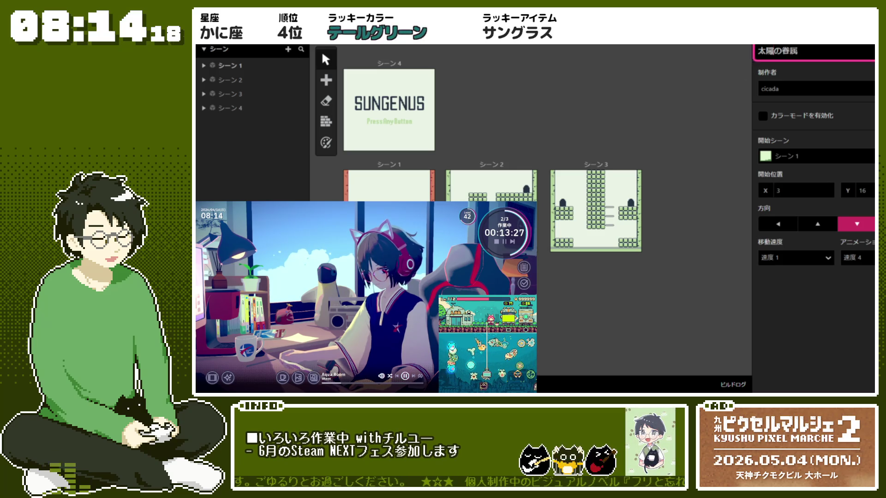
{"action": "key", "text": "BackSpace"}
{"action": "type", "text": "sungenus"}
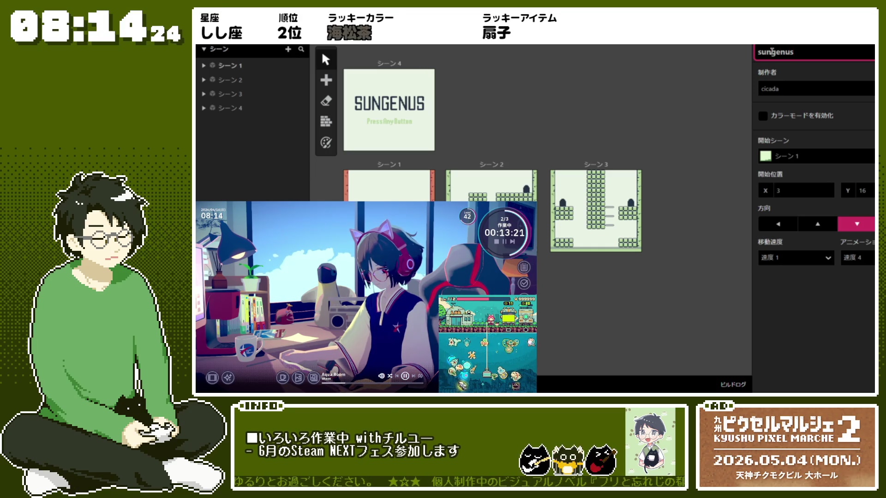
{"action": "left_click", "coordinate": [646, 80]}
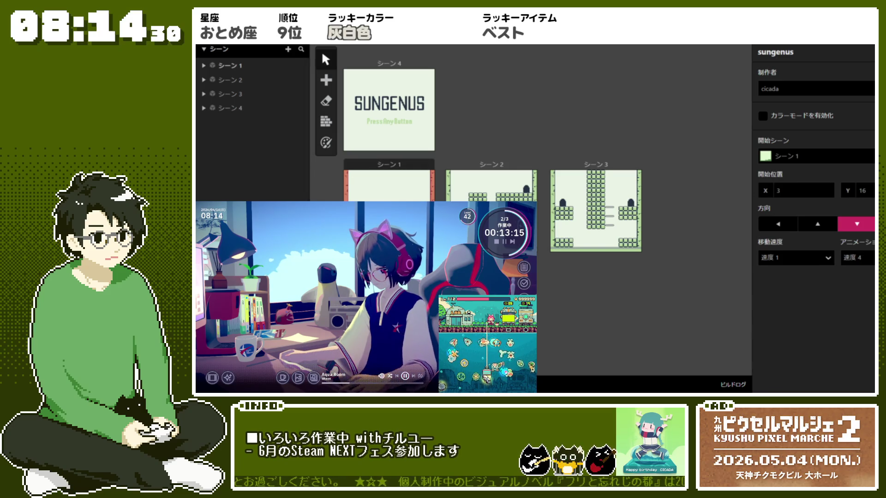
{"action": "left_click", "coordinate": [491, 164]}
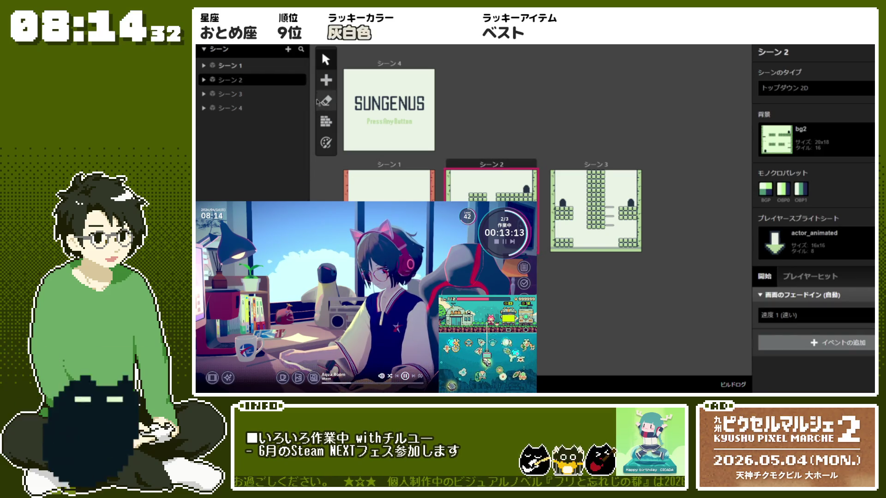
- Paint solid collision on the top-left tiles of シーン2 and シーン3
{"action": "left_click", "coordinate": [326, 122]}
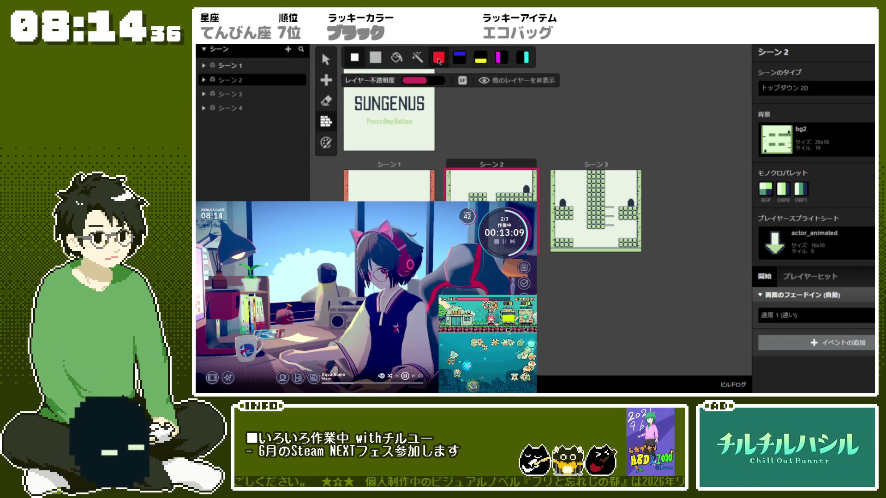
{"action": "left_click", "coordinate": [457, 177]}
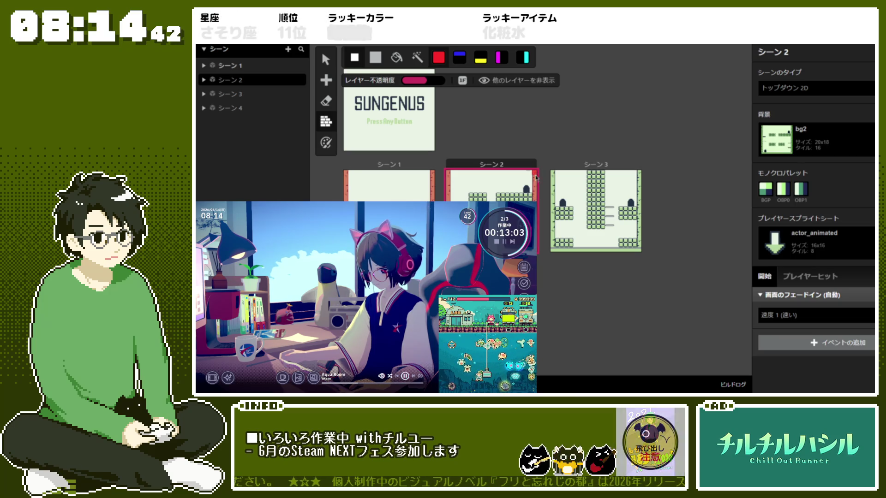
{"action": "scroll", "coordinate": [538, 237], "scroll_direction": "up", "scroll_amount": 2}
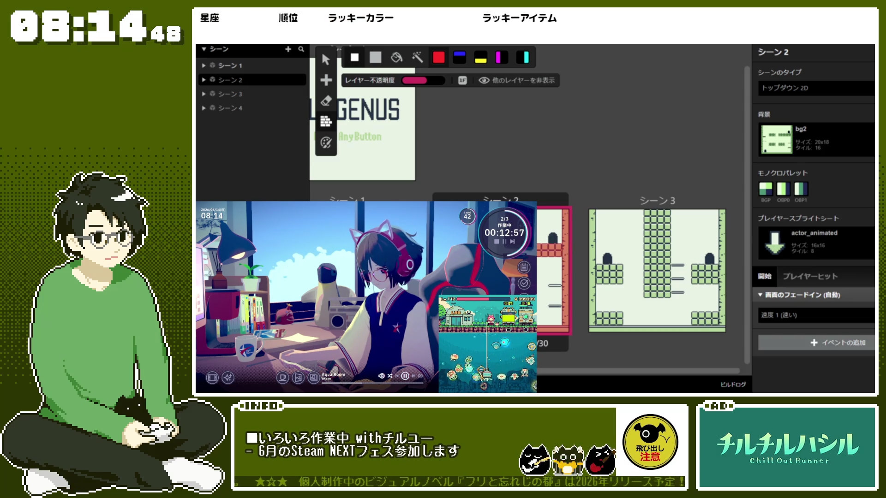
{"action": "scroll", "coordinate": [498, 361], "scroll_direction": "up", "scroll_amount": 2}
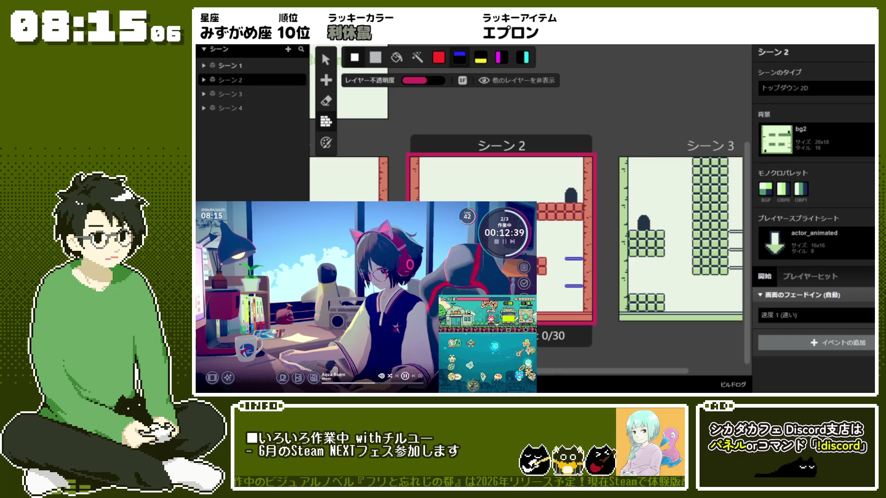
{"action": "scroll", "coordinate": [584, 375], "scroll_direction": "right", "scroll_amount": 3}
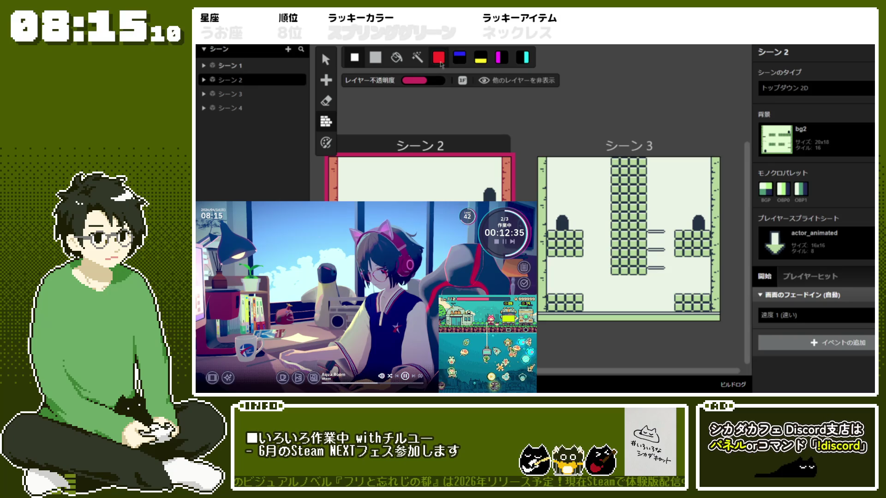
{"action": "left_click", "coordinate": [543, 163]}
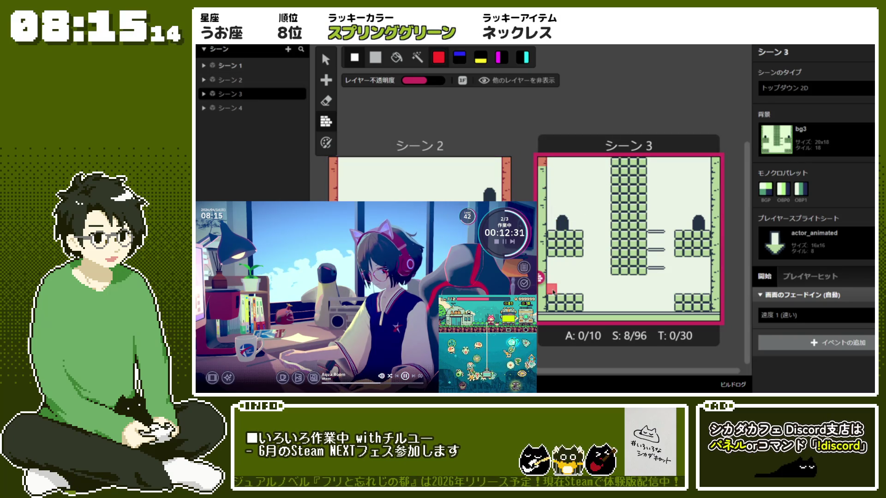
- Make シーン3's left, bottom and right edges and the central pillar solid
{"action": "left_click", "coordinate": [544, 316], "text": "shift"}
{"action": "left_click", "coordinate": [716, 317], "text": "shift"}
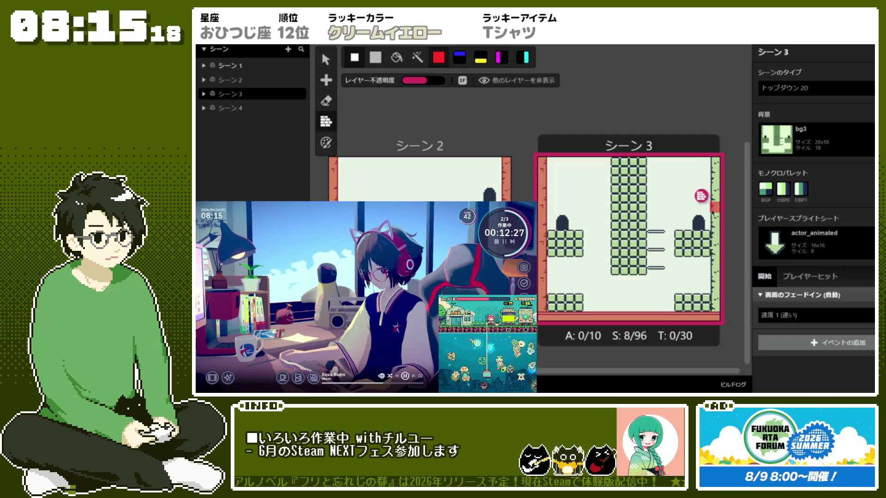
{"action": "left_click", "coordinate": [717, 164], "text": "shift"}
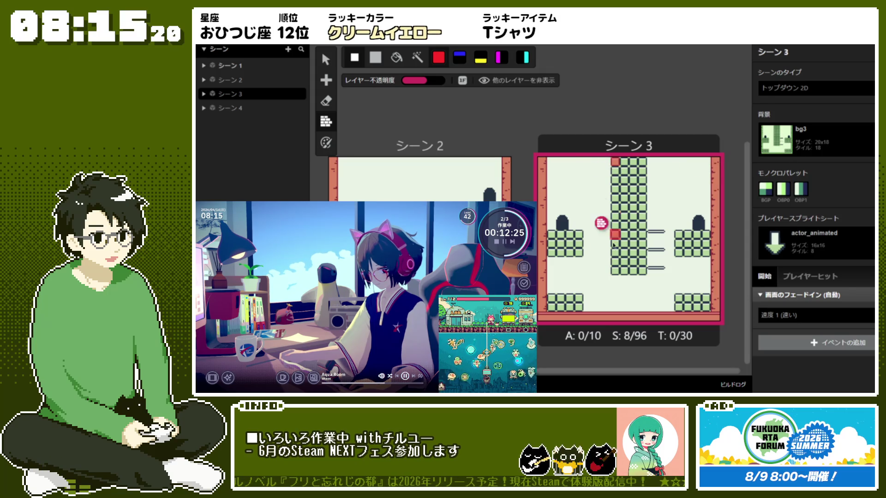
{"action": "left_click", "coordinate": [615, 271], "text": "shift"}
{"action": "left_click", "coordinate": [642, 270], "text": "shift"}
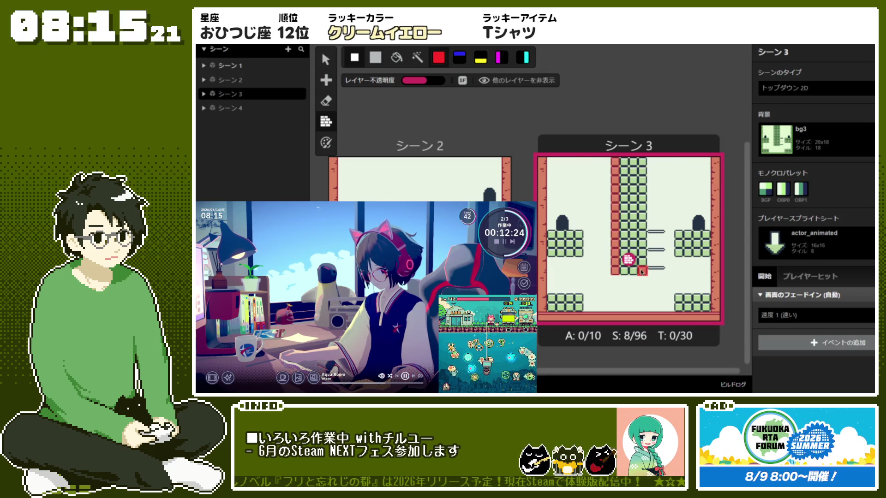
{"action": "left_click", "coordinate": [641, 161], "text": "shift"}
{"action": "left_click", "coordinate": [615, 161], "text": "shift"}
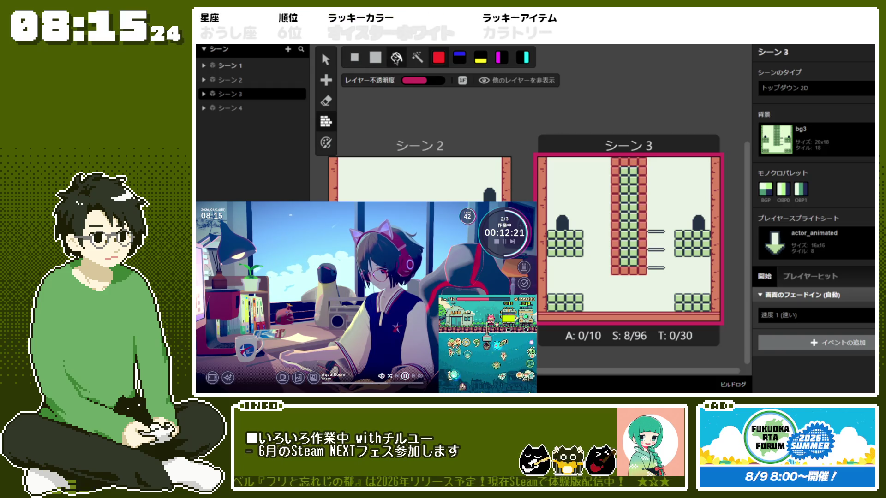
{"action": "left_click", "coordinate": [626, 189]}
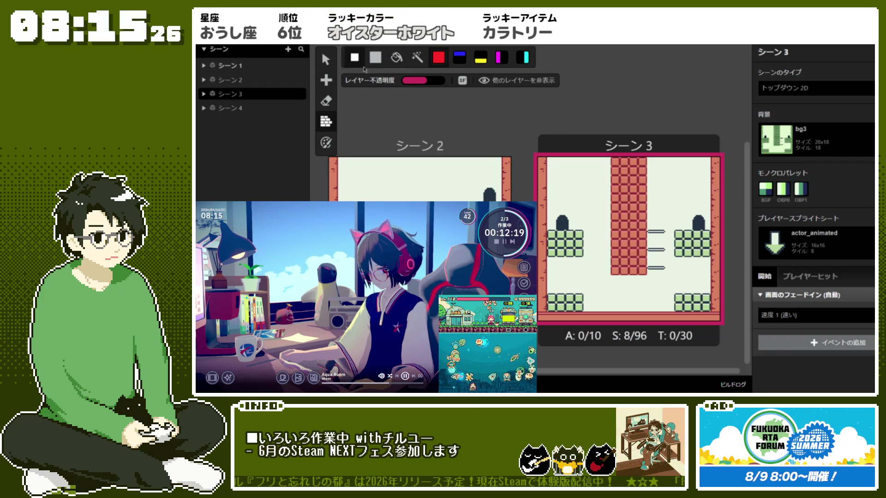
- Make the left platform tops solid, erase the right platforms' green marks, add top-only spike ledges
{"action": "left_click_drag", "start_coordinate": [557, 237], "coordinate": [579, 236]}
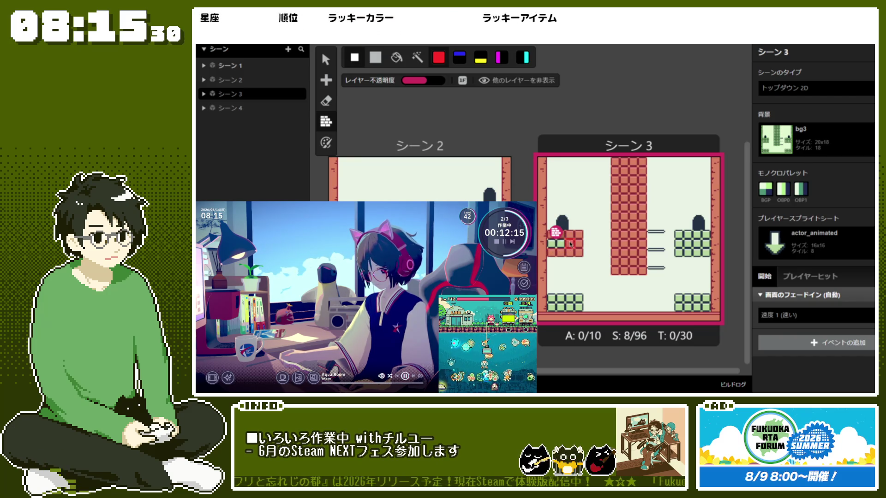
{"action": "left_click_drag", "start_coordinate": [554, 300], "coordinate": [582, 301]}
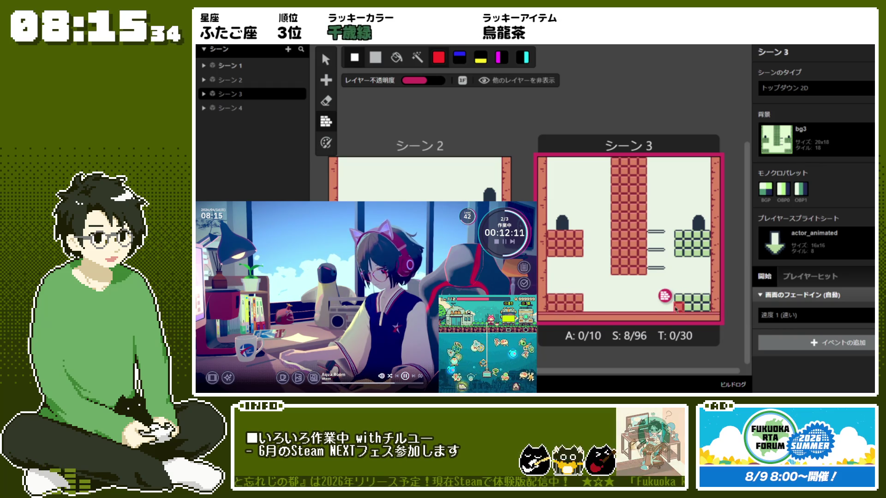
{"action": "left_click_drag", "start_coordinate": [682, 300], "coordinate": [706, 300]}
{"action": "mouse_move", "coordinate": [702, 251]}
{"action": "left_mouse_down"}
{"action": "mouse_move", "coordinate": [694, 237]}
{"action": "mouse_move", "coordinate": [677, 243]}
{"action": "left_mouse_up"}
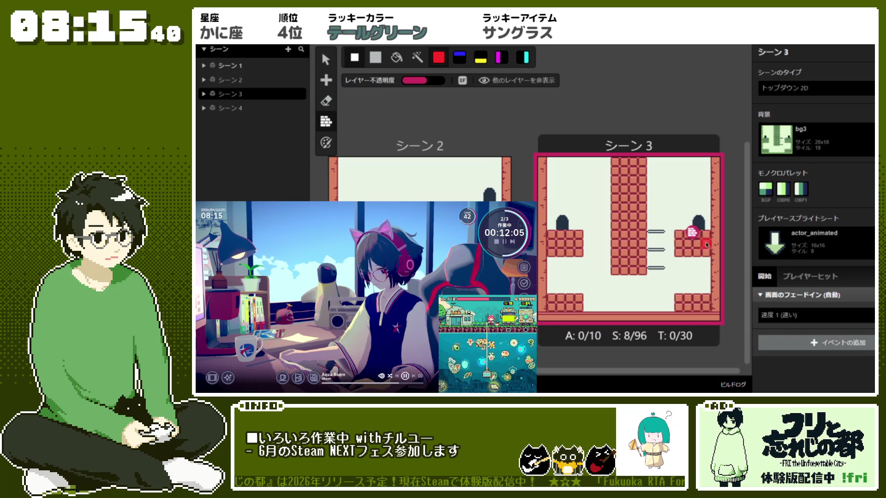
{"action": "left_click", "coordinate": [456, 62]}
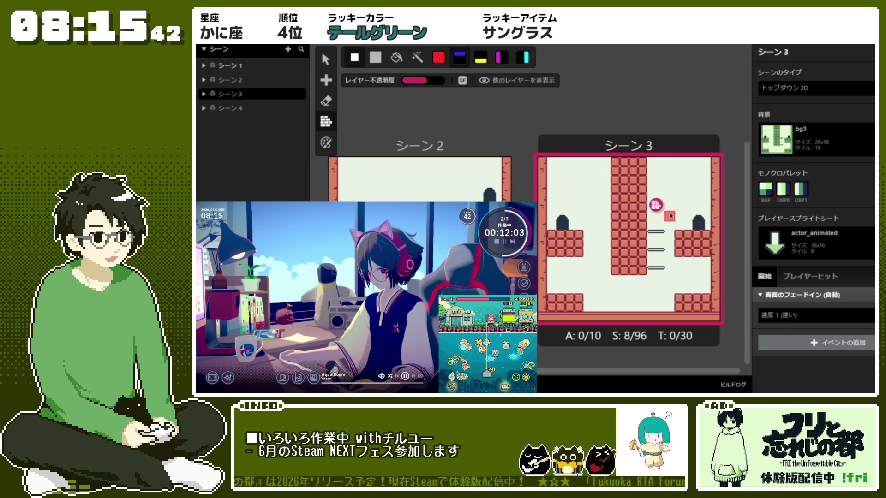
{"action": "left_click", "coordinate": [651, 231]}
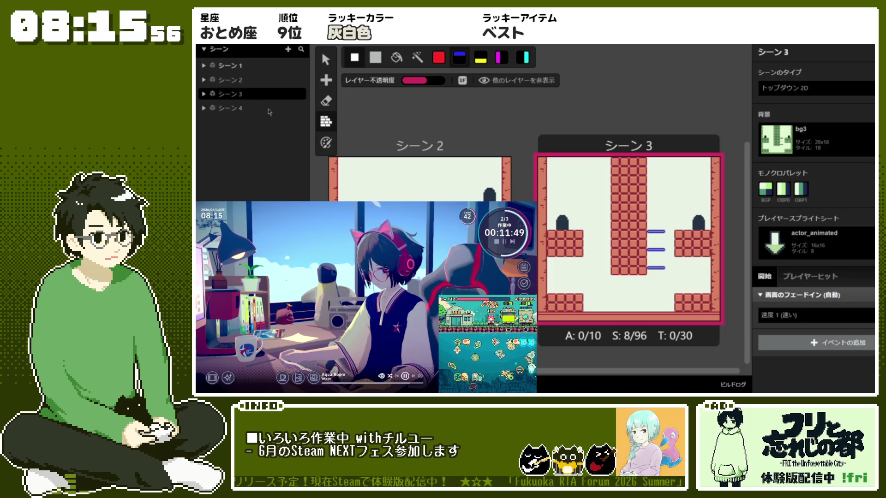
{"action": "left_click", "coordinate": [325, 80]}
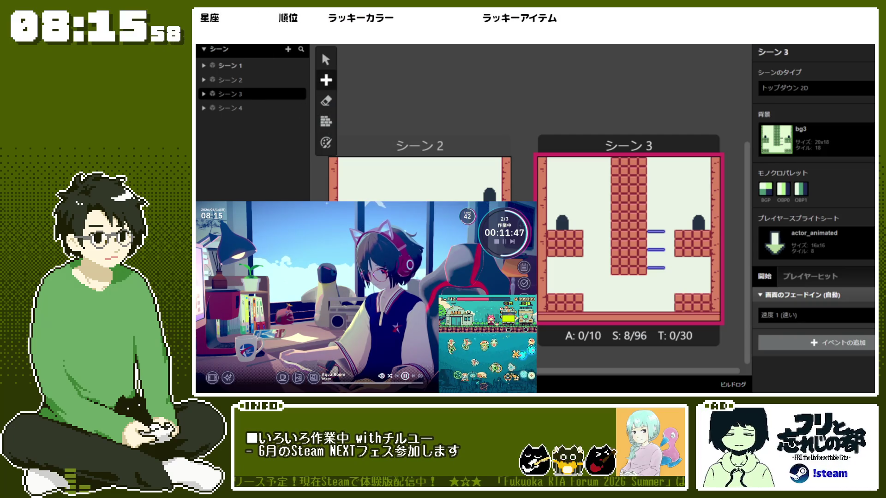
- Place a new actor on シーン 3's bottom floor using the gimmick3 sprite sheet
{"action": "left_click", "coordinate": [631, 298]}
{"action": "left_click_drag", "start_coordinate": [632, 297], "coordinate": [657, 312]}
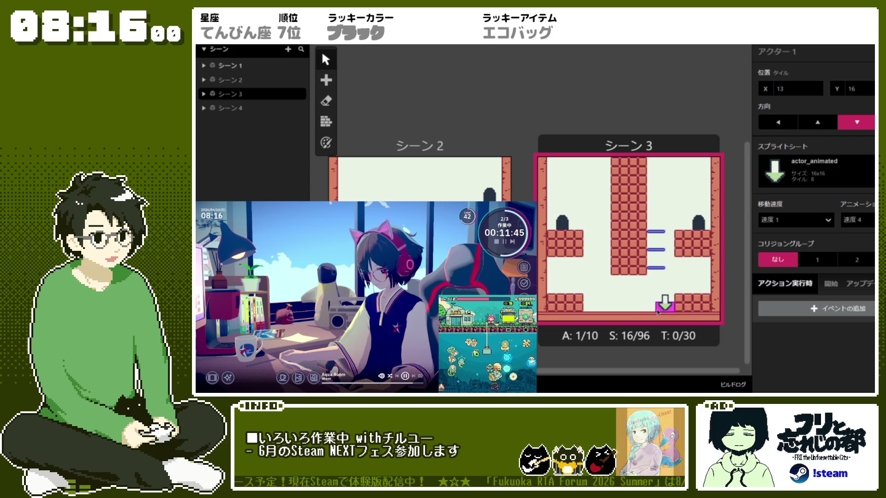
{"action": "left_click", "coordinate": [814, 172]}
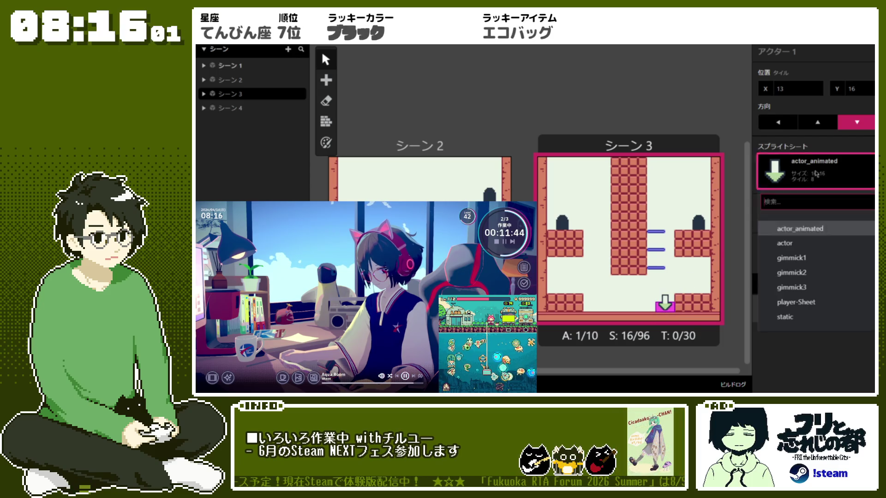
{"action": "left_click", "coordinate": [820, 289]}
{"action": "mouse_move", "coordinate": [669, 309]}
{"action": "left_mouse_down"}
{"action": "mouse_move", "coordinate": [598, 311]}
{"action": "mouse_move", "coordinate": [654, 312]}
{"action": "left_mouse_up"}
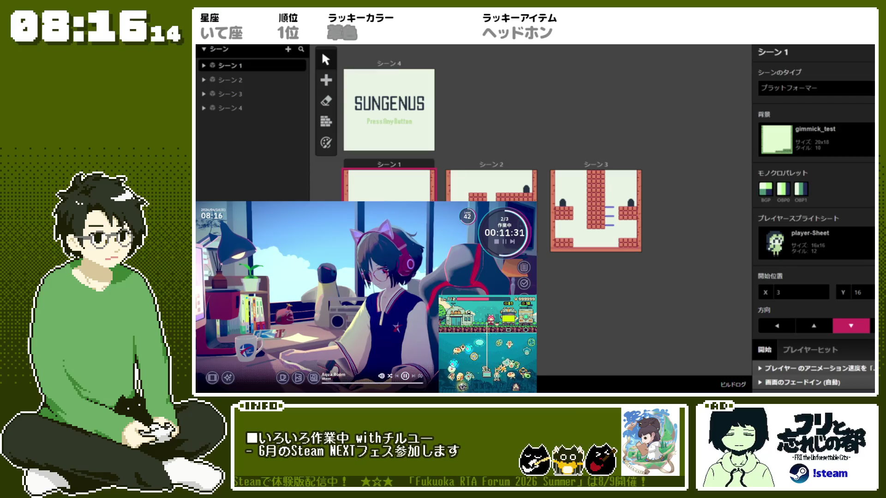
- Put the gimmick3 actor in collision group 1 and review its hit, update and start scripts
{"action": "left_click", "coordinate": [400, 240]}
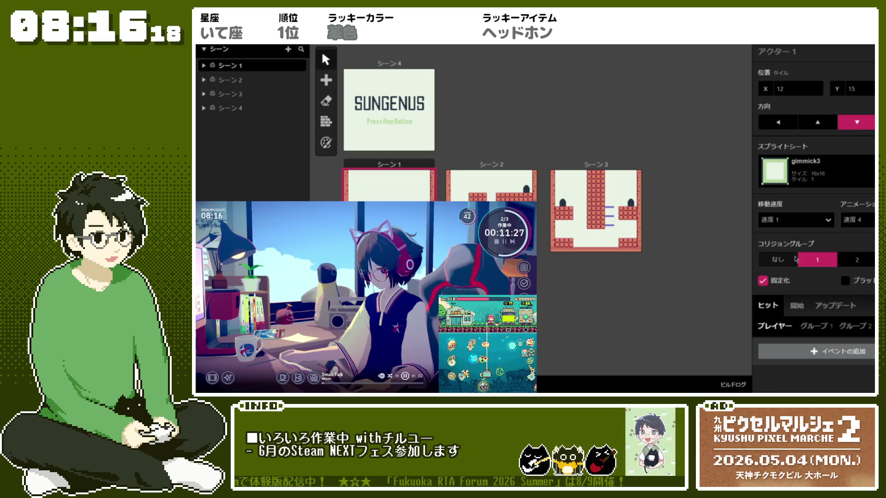
{"action": "left_click", "coordinate": [781, 261]}
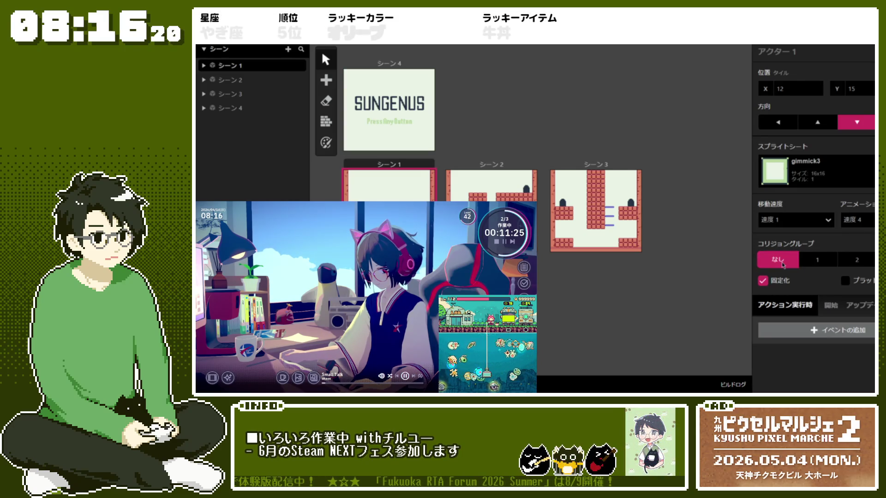
{"action": "left_click", "coordinate": [821, 261]}
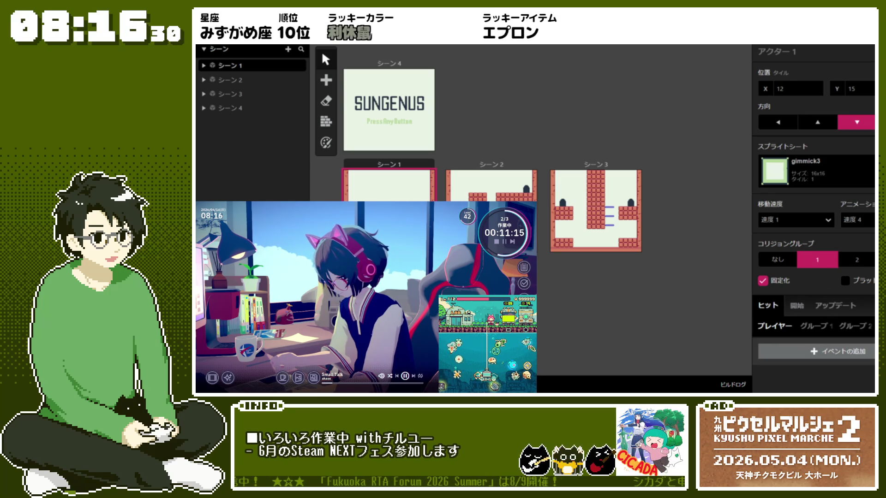
{"action": "left_click", "coordinate": [811, 329]}
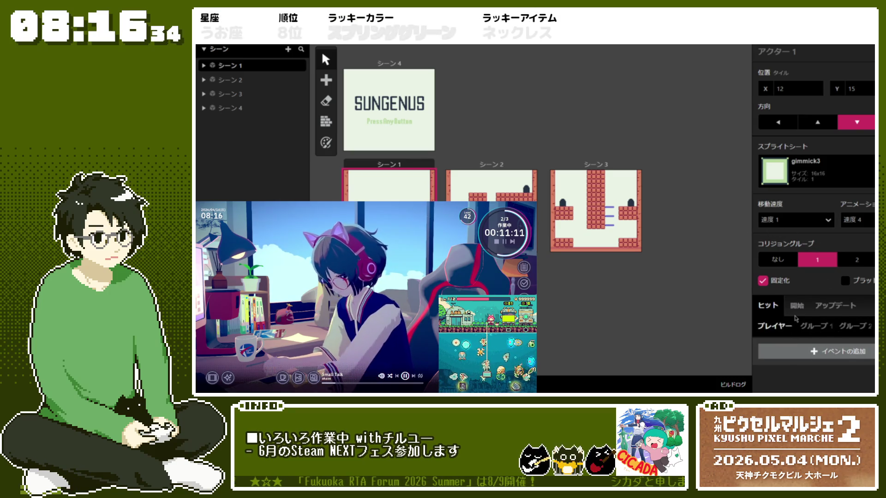
{"action": "left_click", "coordinate": [812, 306]}
{"action": "left_click", "coordinate": [799, 308]}
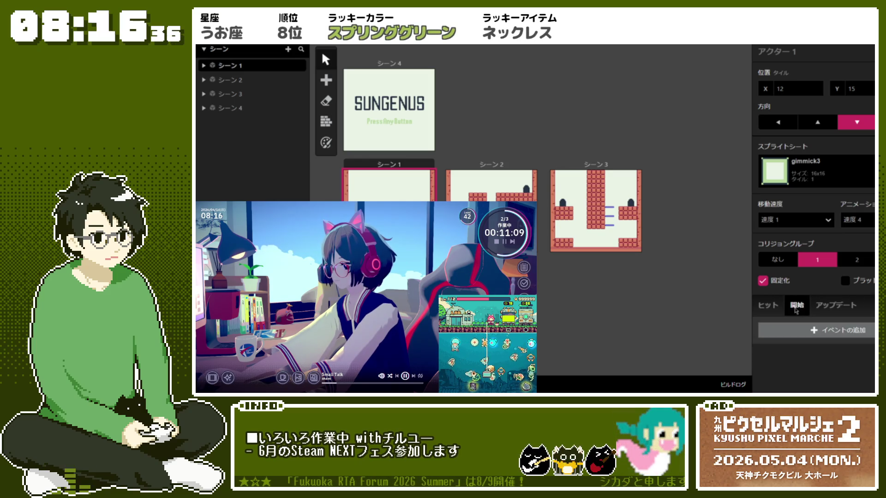
{"action": "left_click", "coordinate": [773, 307]}
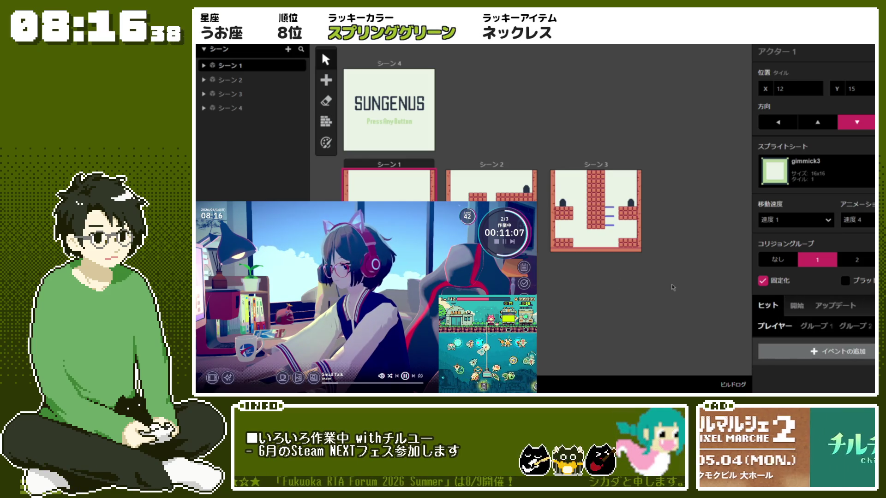
{"action": "left_click", "coordinate": [408, 161]}
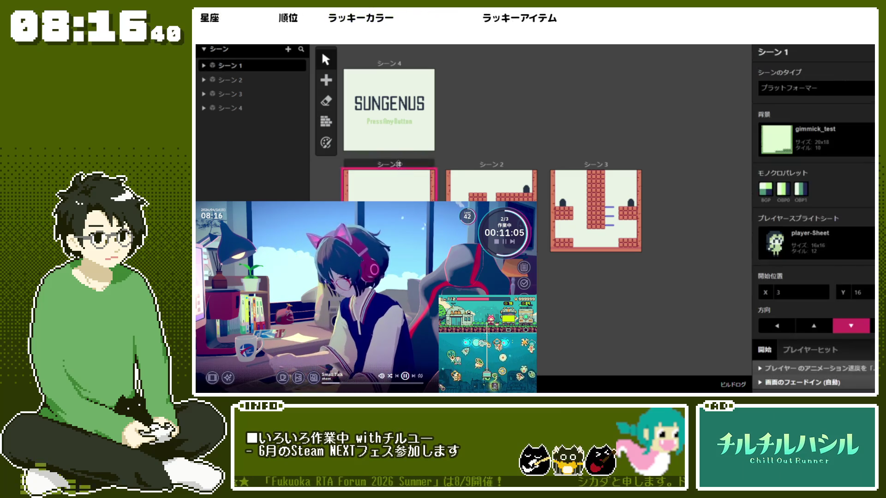
- Look through Scene 1's Player Hit script, then select the gimmick3 actor
{"action": "left_click", "coordinate": [803, 325]}
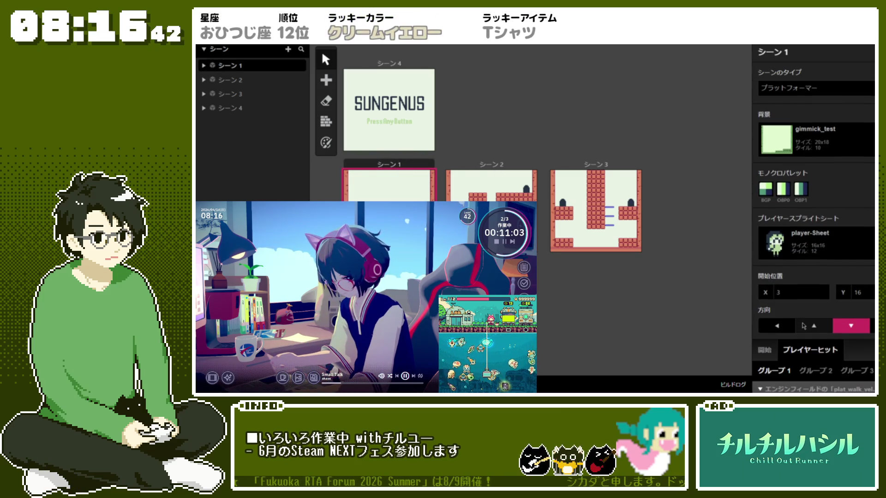
{"action": "scroll", "coordinate": [803, 318], "scroll_direction": "down", "scroll_amount": 3}
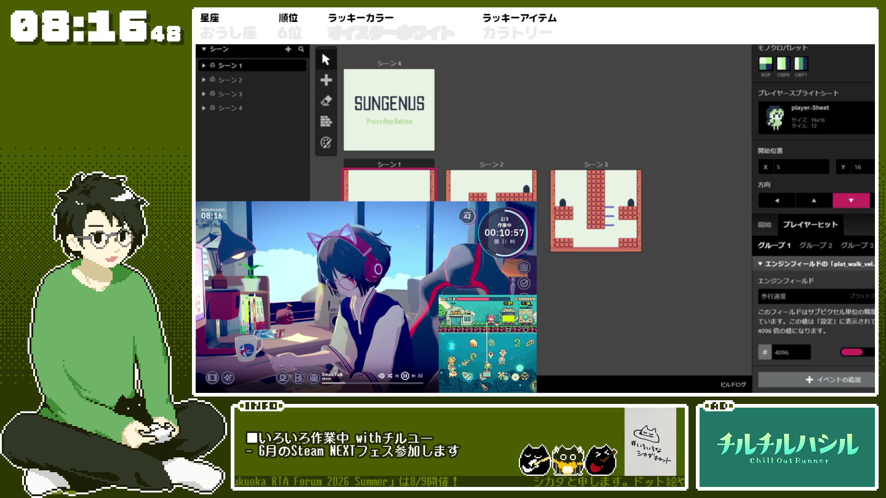
{"action": "left_click", "coordinate": [382, 245]}
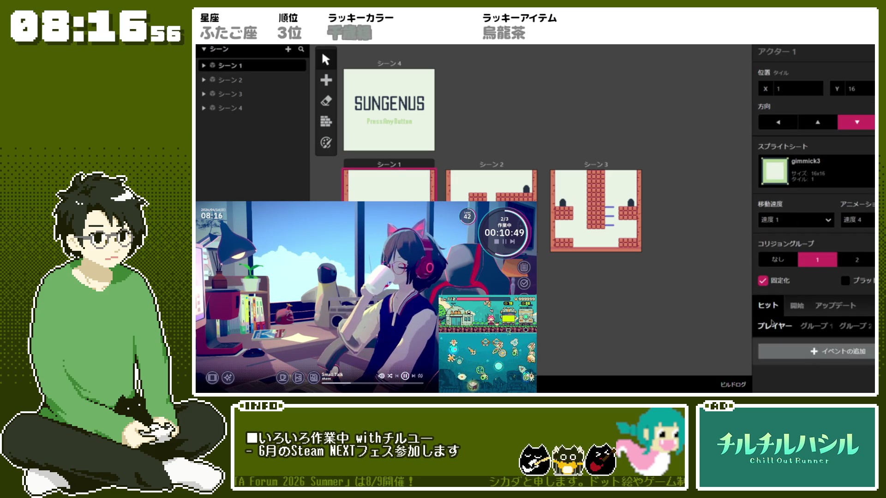
- Add a Display Dialogue event reading 'count $Local1' to the actor's player-hit script
{"action": "left_click", "coordinate": [815, 351]}
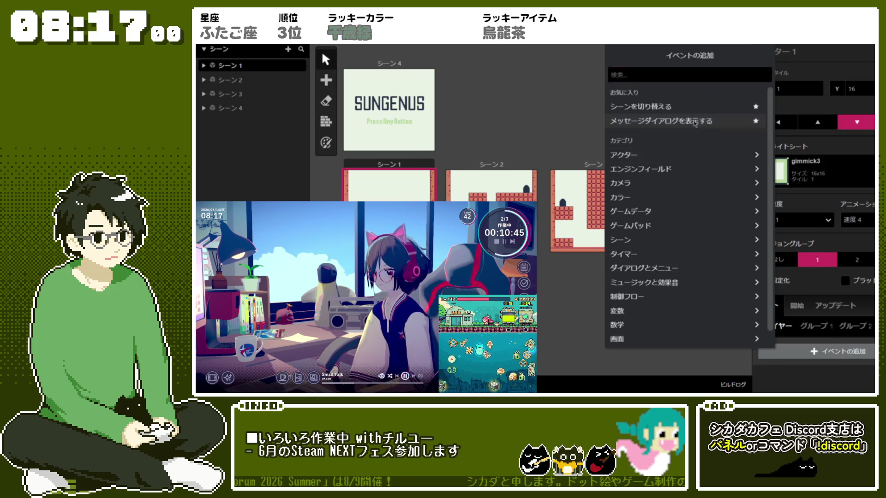
{"action": "left_click", "coordinate": [661, 121]}
{"action": "scroll", "coordinate": [814, 323], "scroll_direction": "down", "scroll_amount": 1}
{"action": "left_click", "coordinate": [813, 327]}
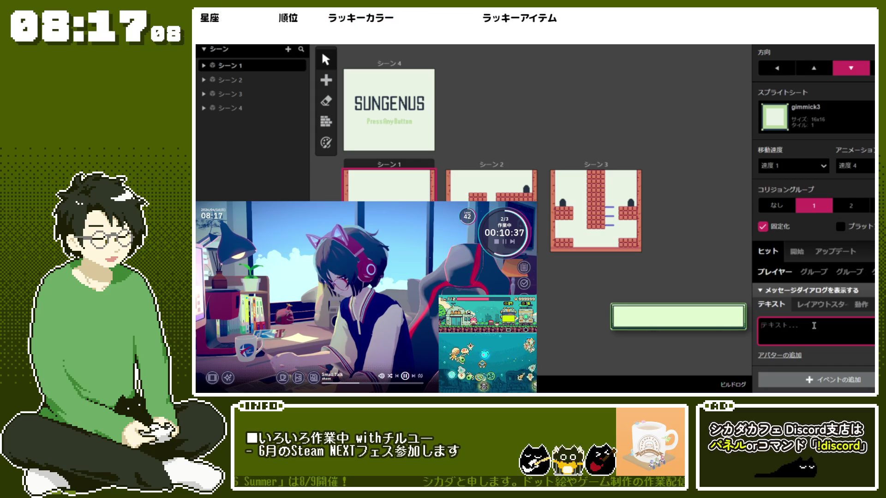
{"action": "type", "text": "この"}
{"action": "key", "text": "BackSpace"}
{"action": "key", "text": "BackSpace"}
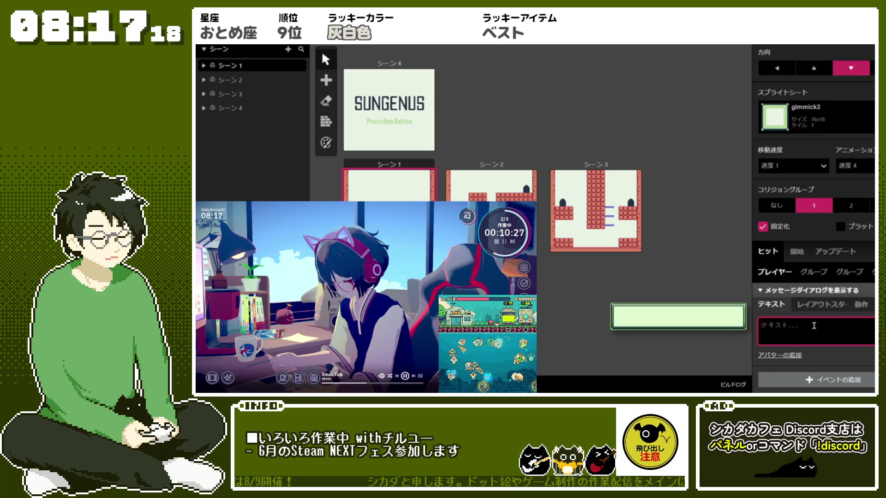
{"action": "type", "text": "count "}
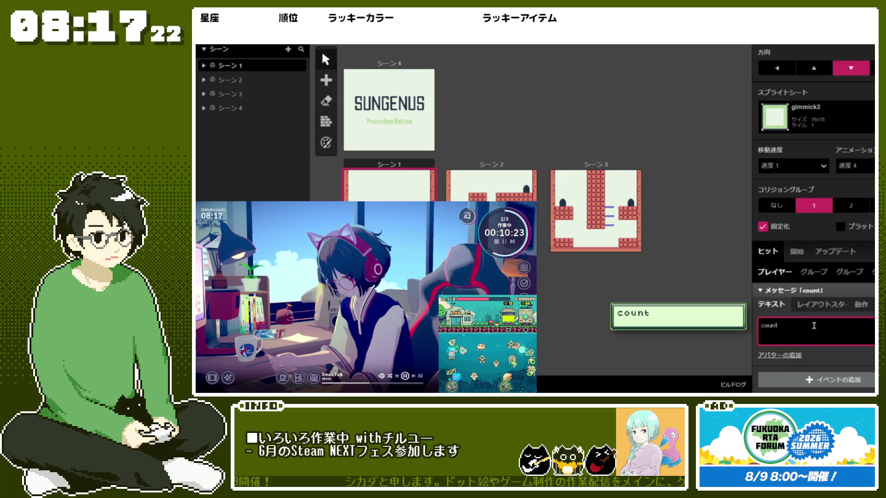
{"action": "type", "text": "$"}
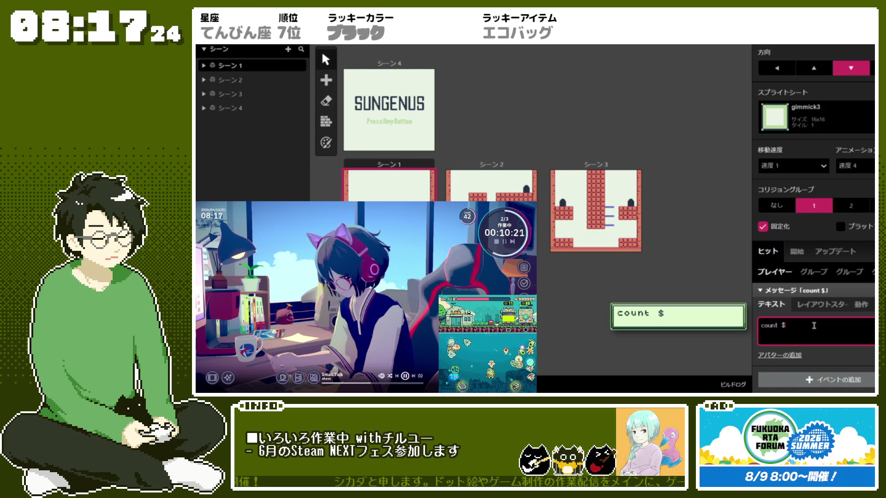
{"action": "type", "text": "1"}
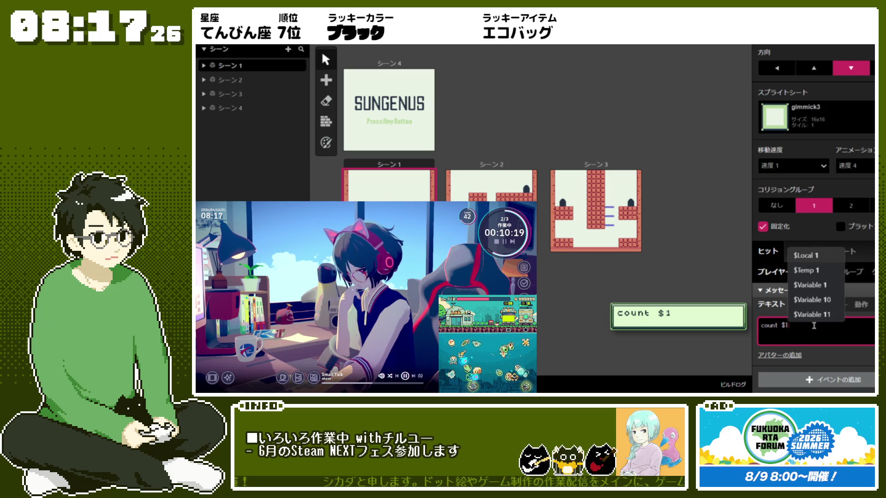
{"action": "key", "text": "Return"}
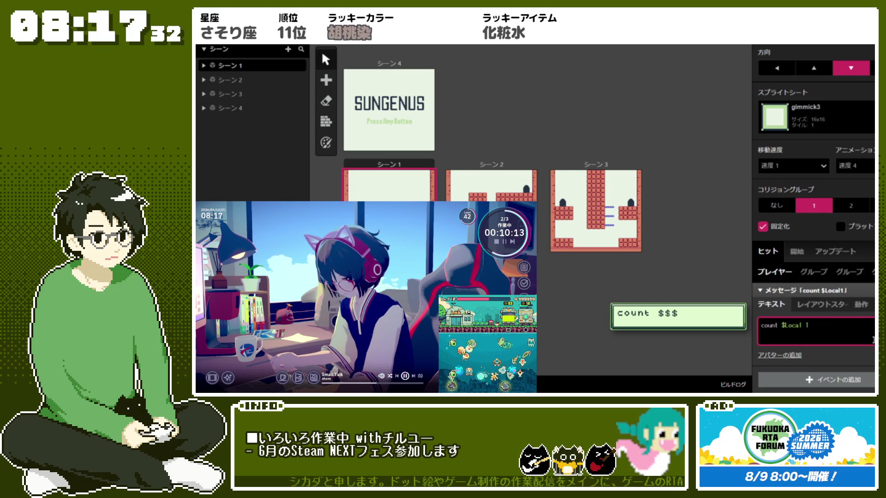
{"action": "left_click", "coordinate": [832, 380]}
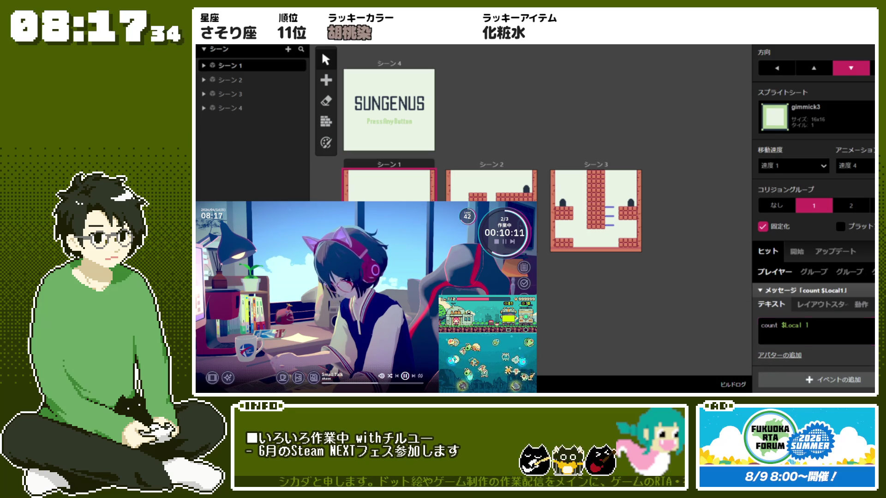
{"action": "left_click", "coordinate": [697, 323]}
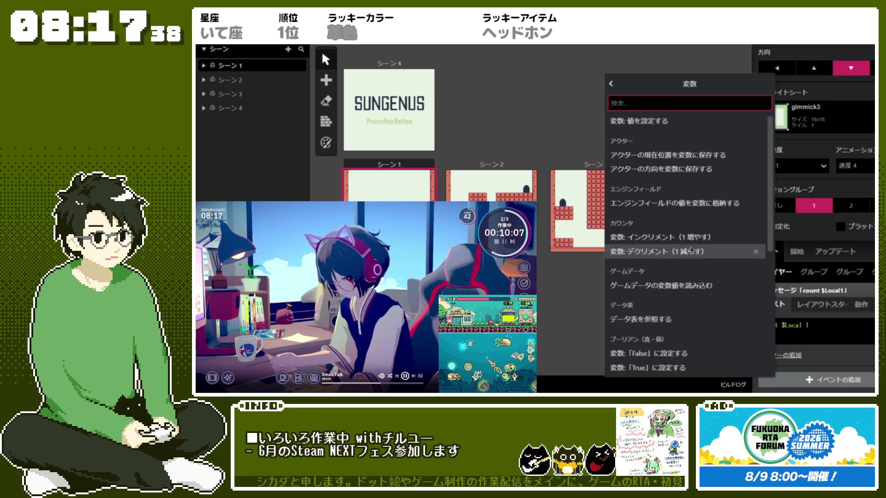
- Add a 変数: 値を設定する event setting $Local0 to 0 below the count message
{"action": "scroll", "coordinate": [689, 287], "scroll_direction": "down", "scroll_amount": 4}
{"action": "scroll", "coordinate": [689, 287], "scroll_direction": "down", "scroll_amount": 1}
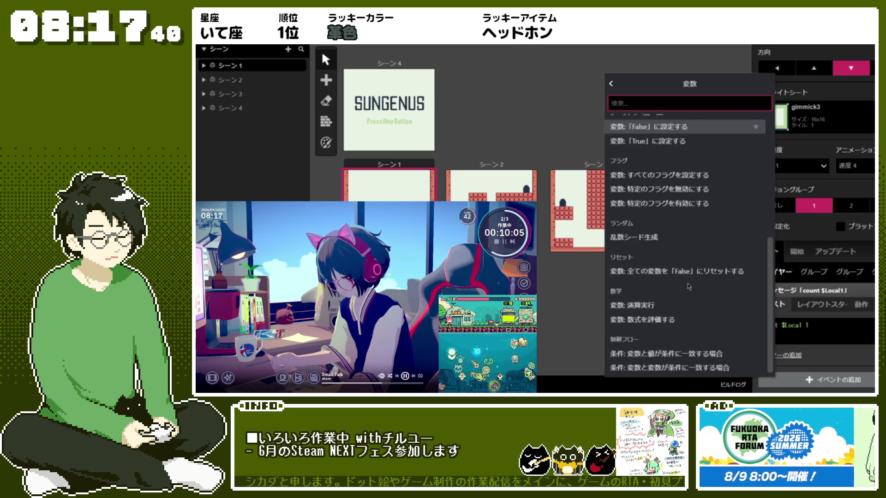
{"action": "left_click", "coordinate": [611, 83]}
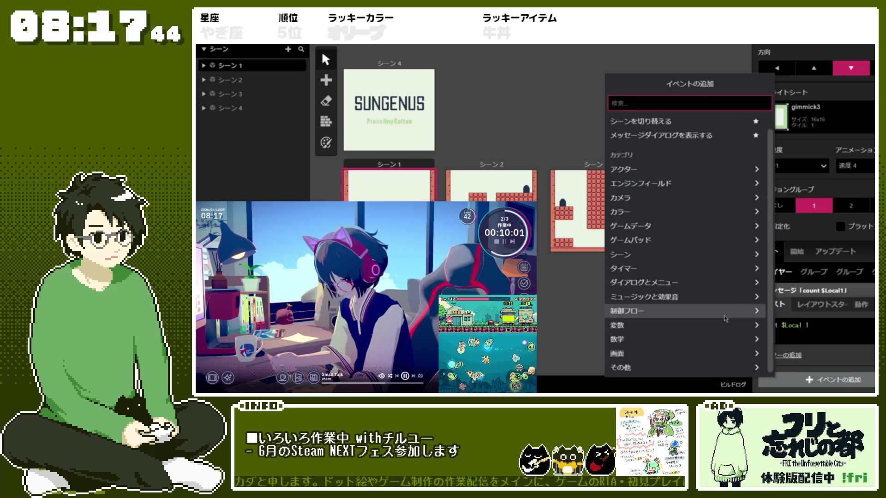
{"action": "left_click", "coordinate": [719, 339]}
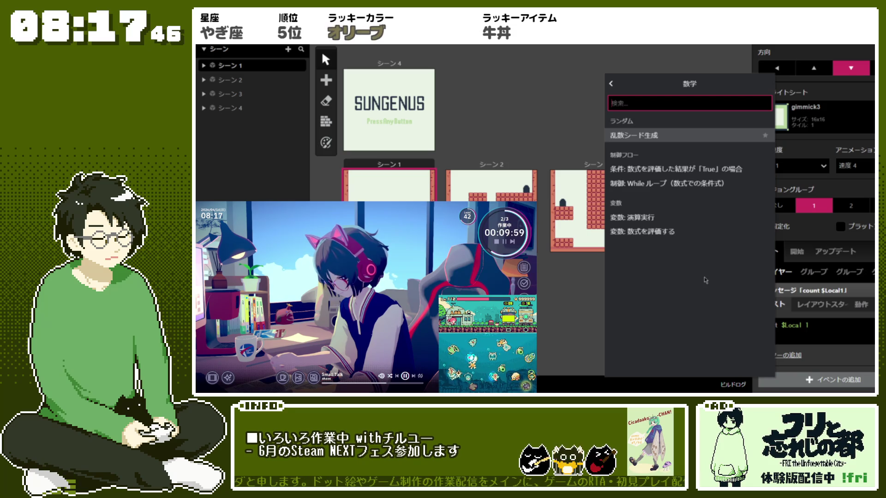
{"action": "left_click", "coordinate": [613, 83]}
{"action": "left_click", "coordinate": [635, 323]}
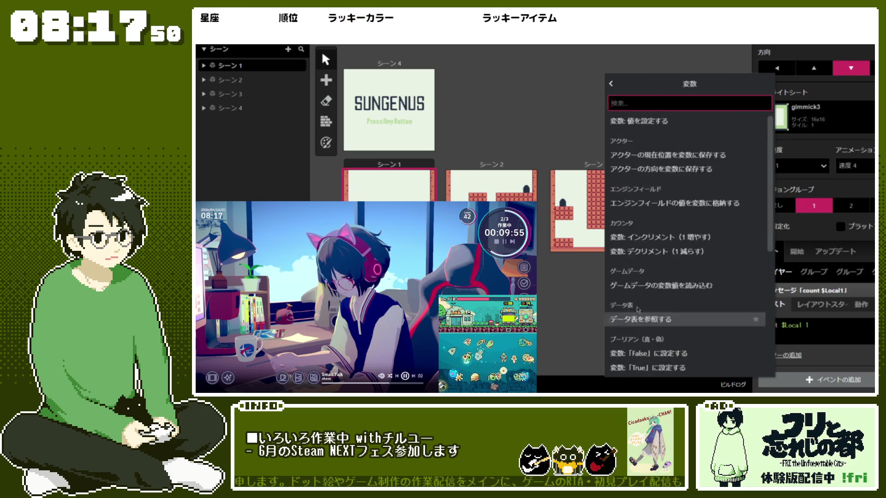
{"action": "left_click", "coordinate": [646, 121]}
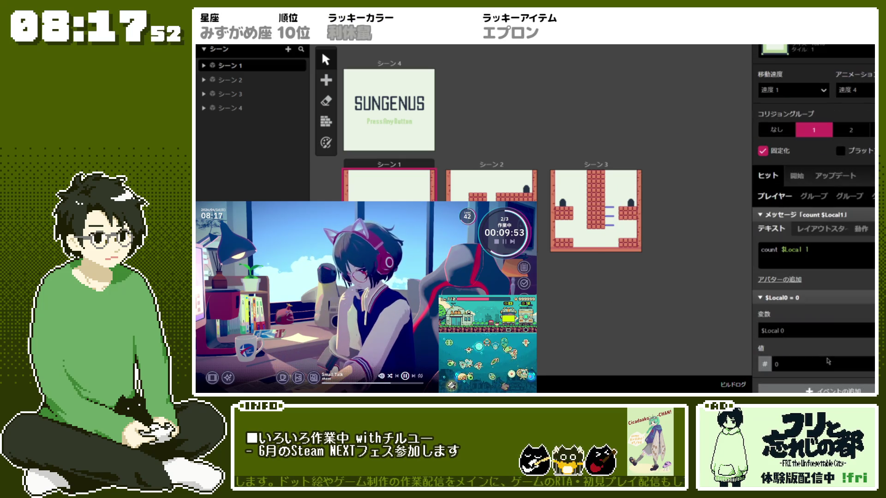
{"action": "left_click", "coordinate": [825, 255]}
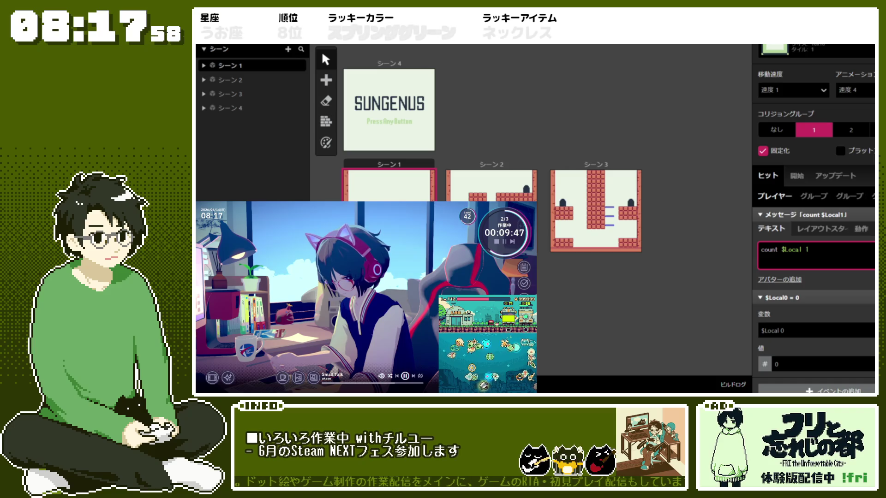
{"action": "left_click", "coordinate": [793, 331]}
{"action": "left_click", "coordinate": [798, 183]}
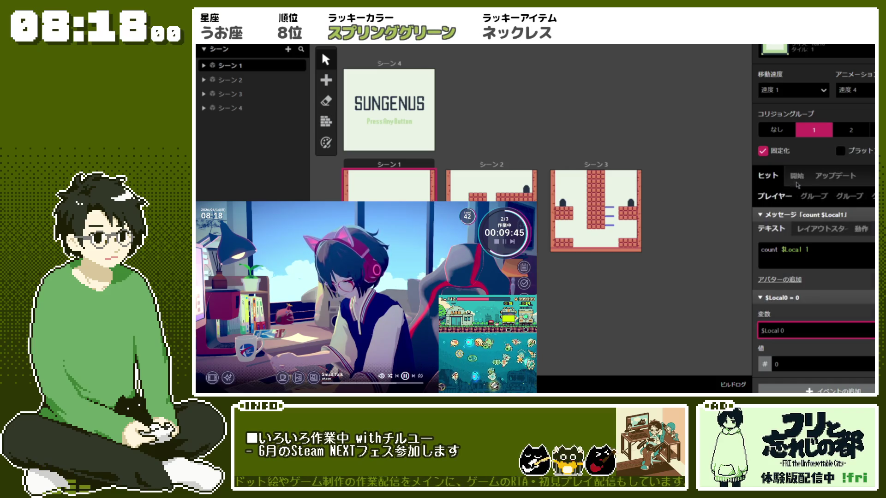
- Replace the old variable in the hit message with $Local0 so it reads 'count $Local0'
{"action": "left_click", "coordinate": [824, 252]}
{"action": "key", "text": "BackSpace"}
{"action": "key", "text": "BackSpace"}
{"action": "key", "text": "BackSpace"}
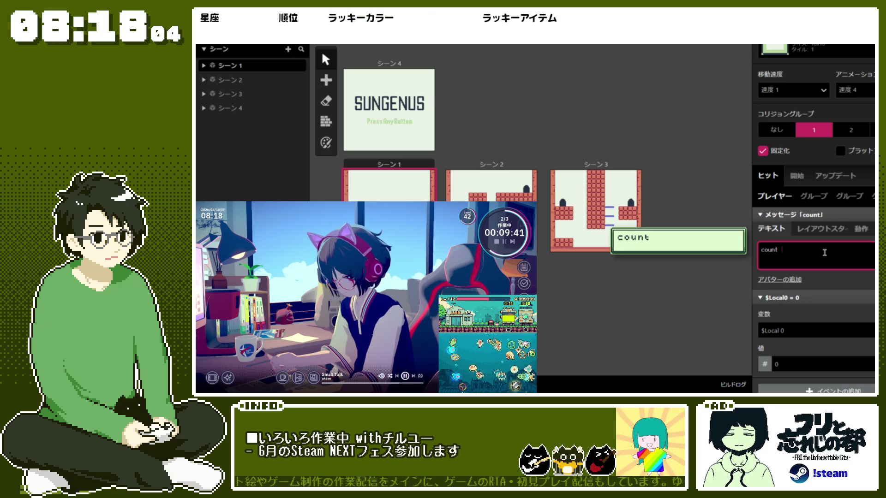
{"action": "type", "text": "$0"}
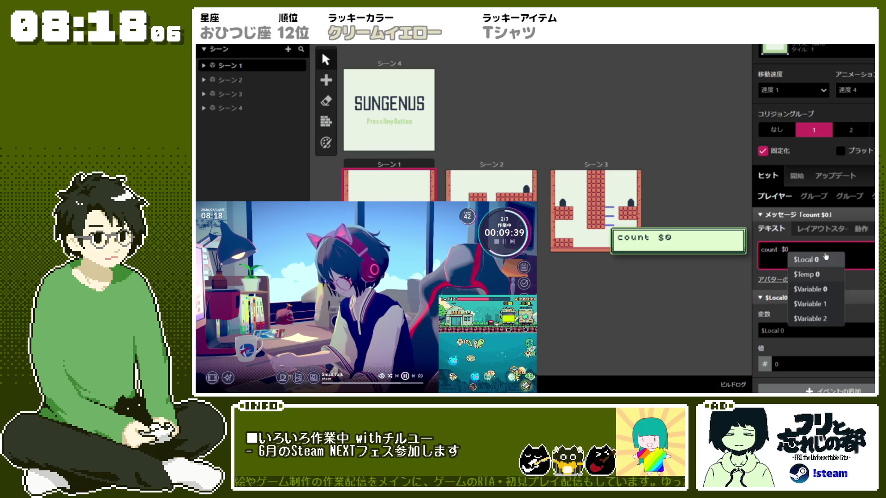
{"action": "left_click", "coordinate": [825, 258]}
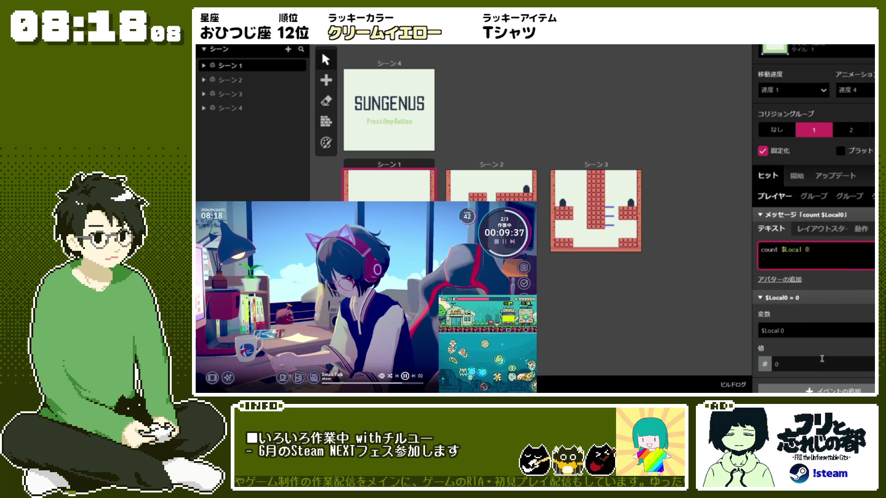
- Try switching the $Local0 = 0 value to an addition expression, then undo it
{"action": "left_click", "coordinate": [765, 363]}
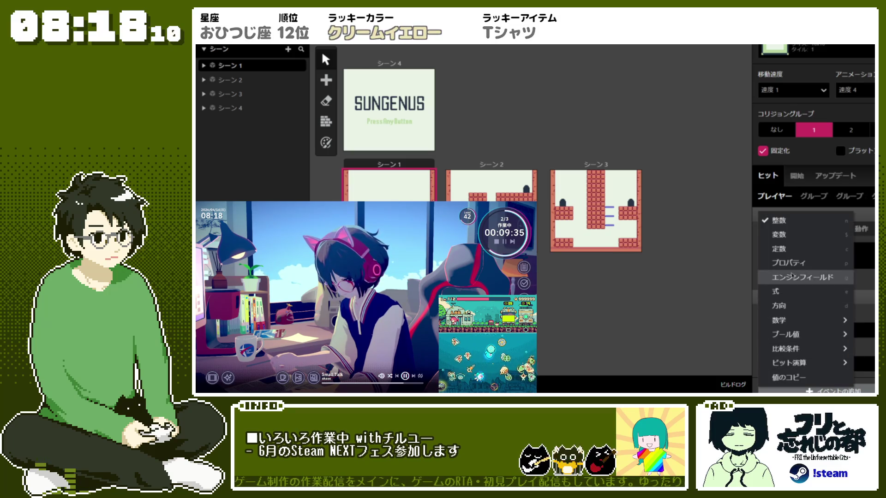
{"action": "mouse_move", "coordinate": [825, 329]}
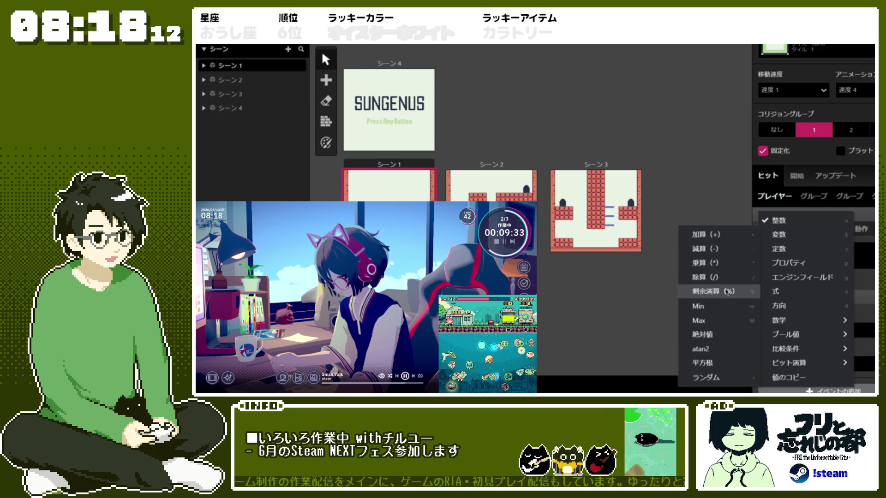
{"action": "left_click", "coordinate": [706, 234]}
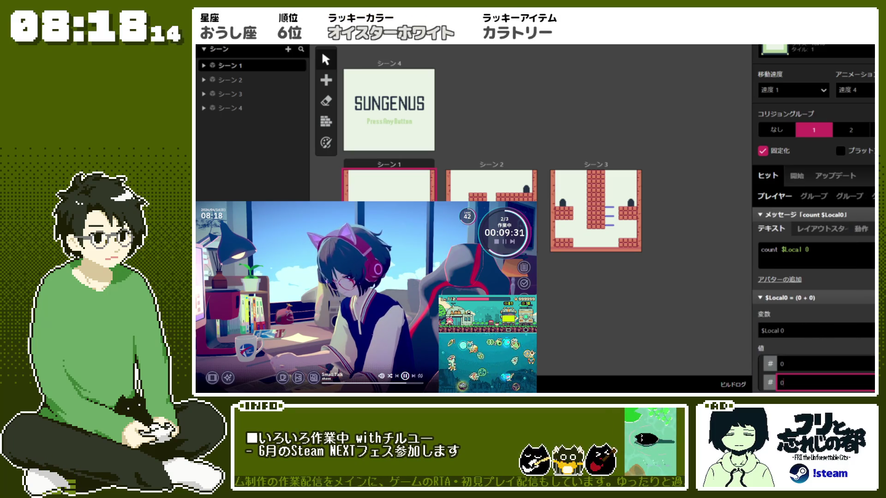
{"action": "scroll", "coordinate": [847, 351], "scroll_direction": "down", "scroll_amount": 1}
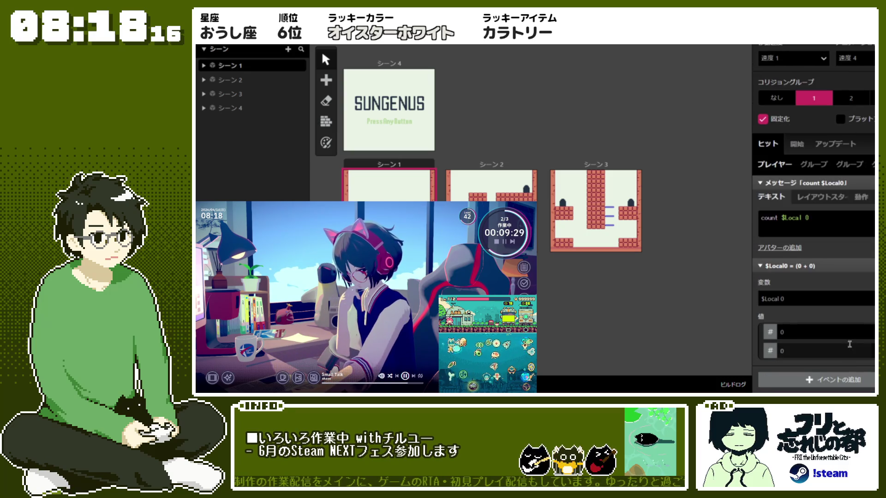
{"action": "key", "text": "ctrl+z"}
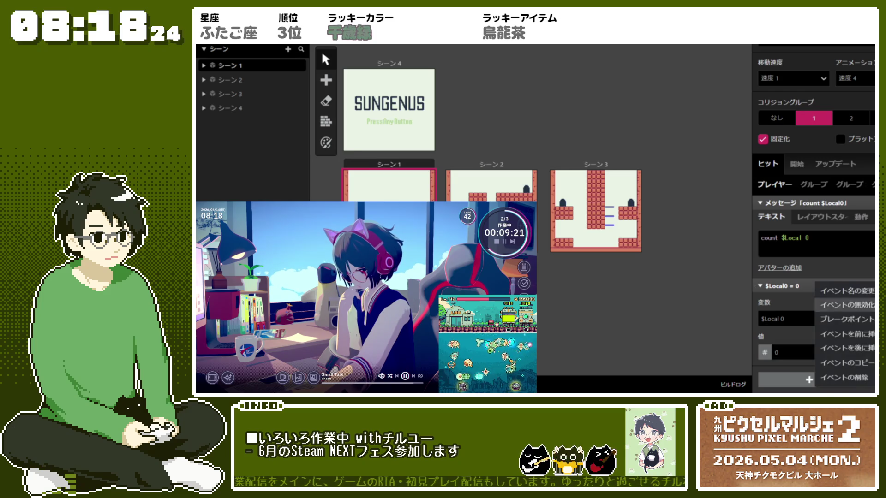
{"action": "left_click", "coordinate": [822, 380]}
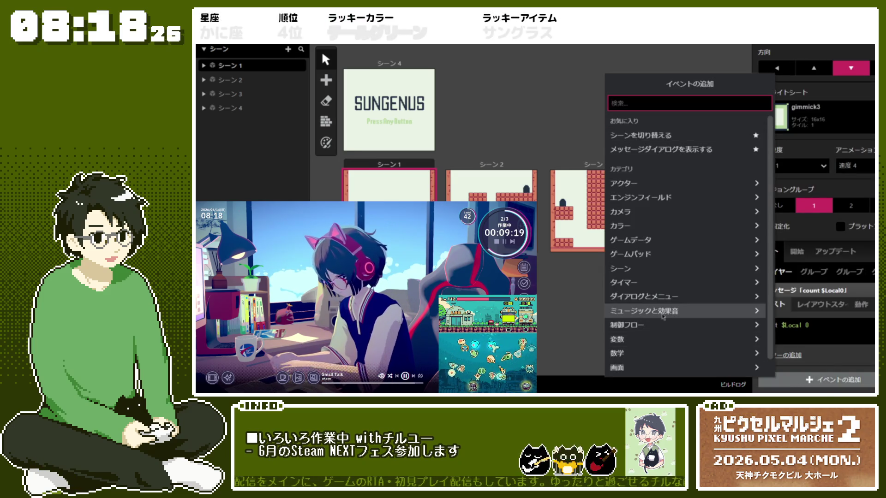
- Add a 変数: 演算実行 event that adds the value 1 to $Local0
{"action": "left_click", "coordinate": [727, 353]}
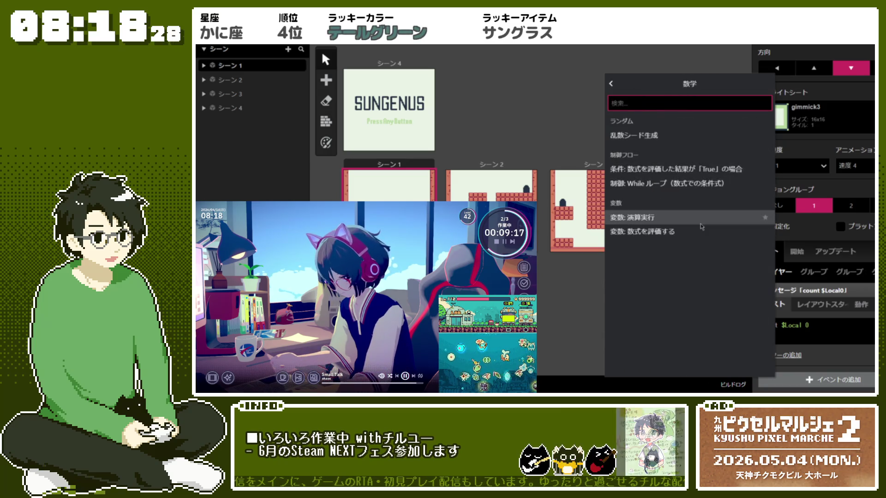
{"action": "left_click", "coordinate": [632, 217]}
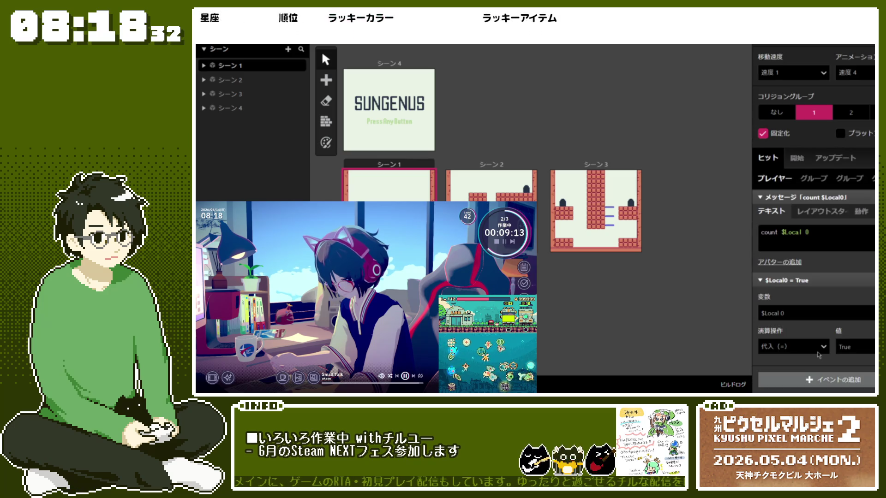
{"action": "left_click", "coordinate": [820, 346]}
{"action": "left_click", "coordinate": [794, 280]}
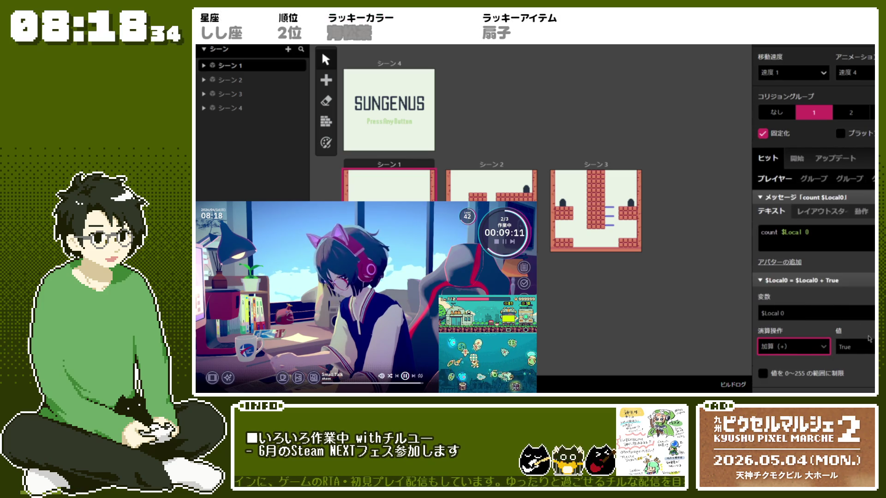
{"action": "scroll", "coordinate": [794, 280], "scroll_direction": "down", "scroll_amount": 1}
{"action": "left_click", "coordinate": [854, 325]}
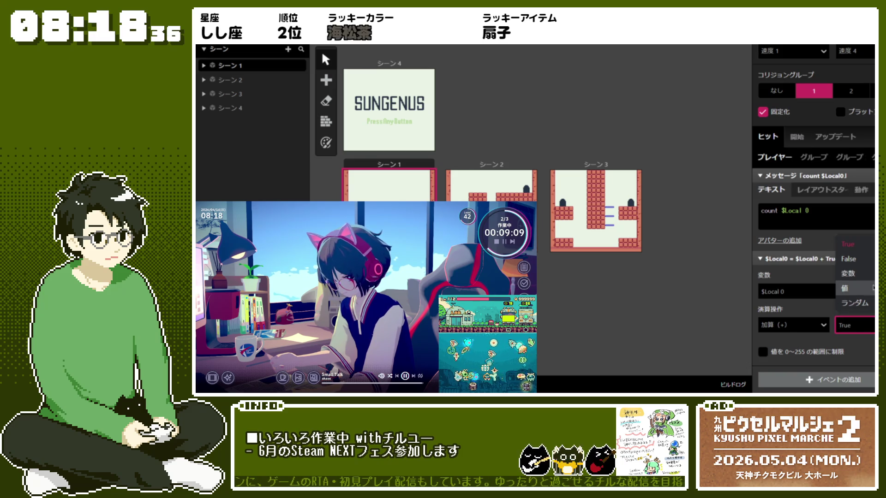
{"action": "left_click", "coordinate": [854, 289]}
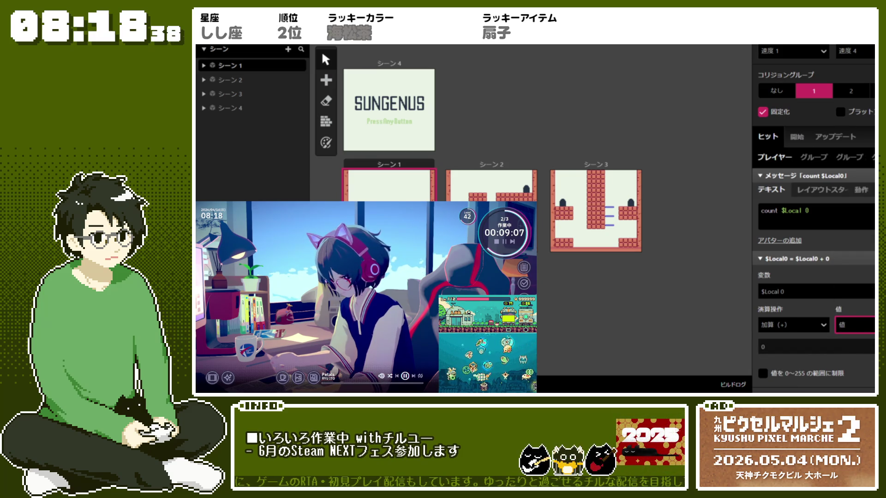
{"action": "type", "text": "1"}
- Collapse the increment event and the count message event
{"action": "scroll", "coordinate": [871, 367], "scroll_direction": "down", "scroll_amount": 1}
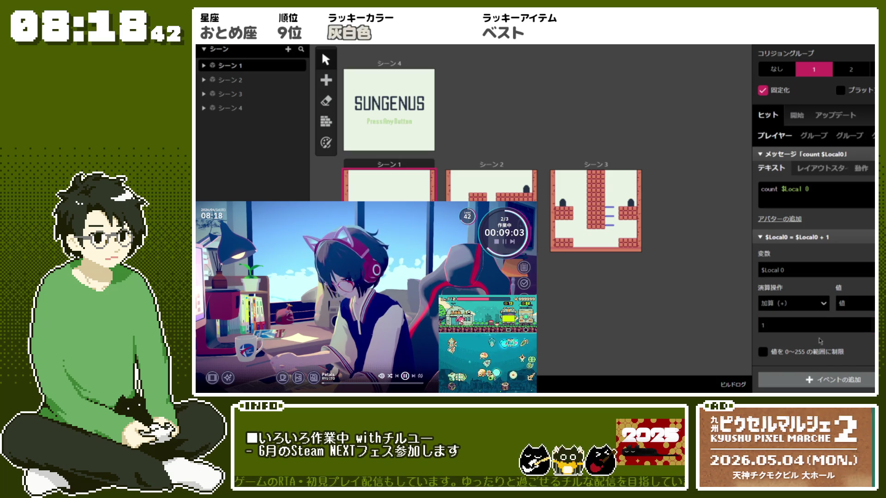
{"action": "left_click", "coordinate": [812, 237]}
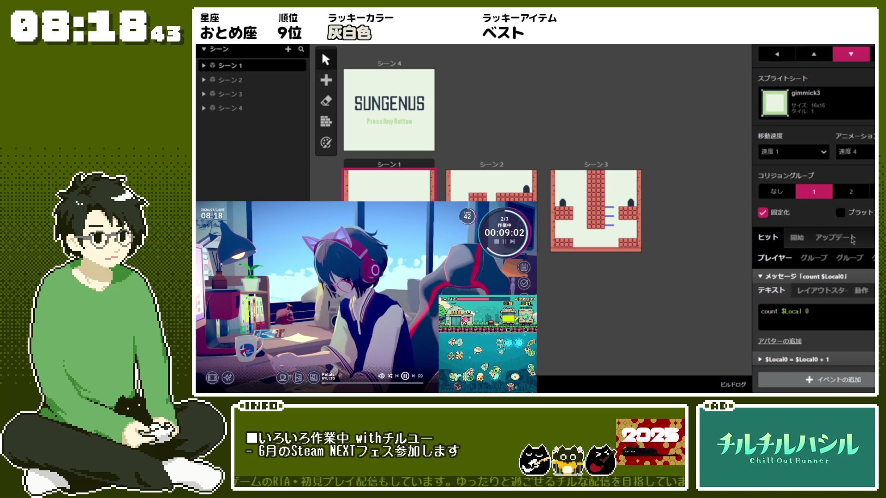
{"action": "left_click", "coordinate": [833, 277]}
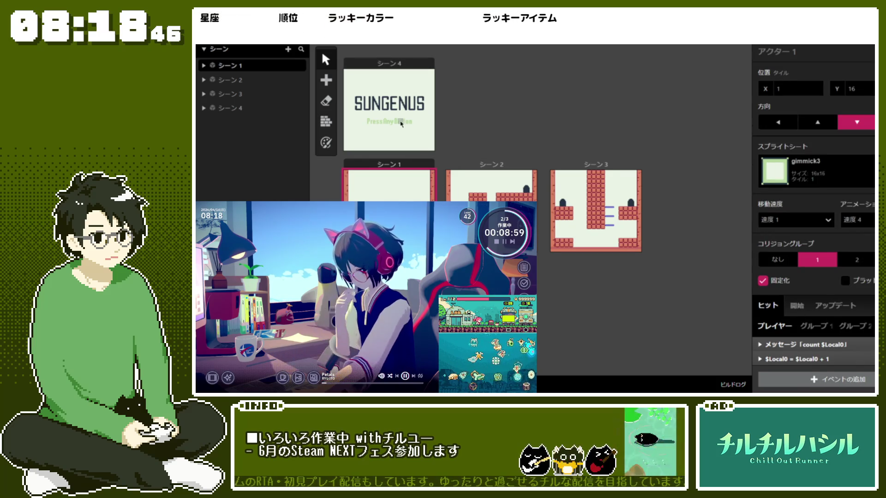
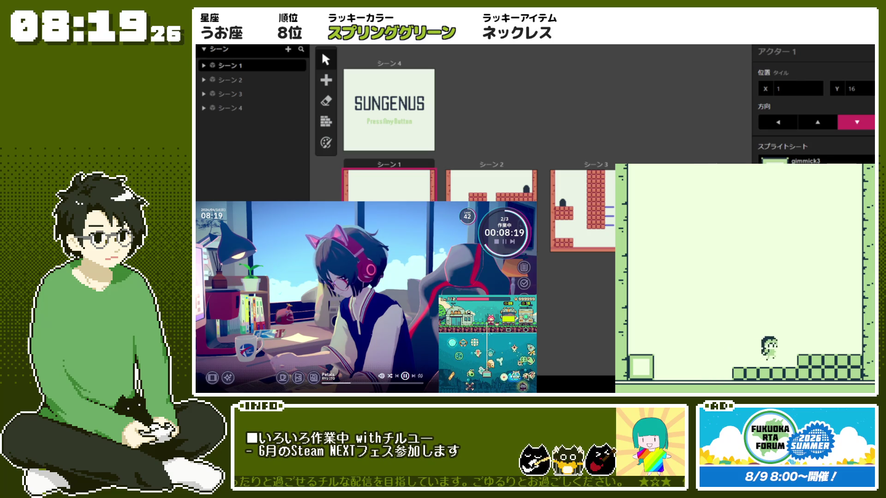
- Walk the player into the block repeatedly to raise the count, dismissing each count message
{"action": "key", "text": "Left"}
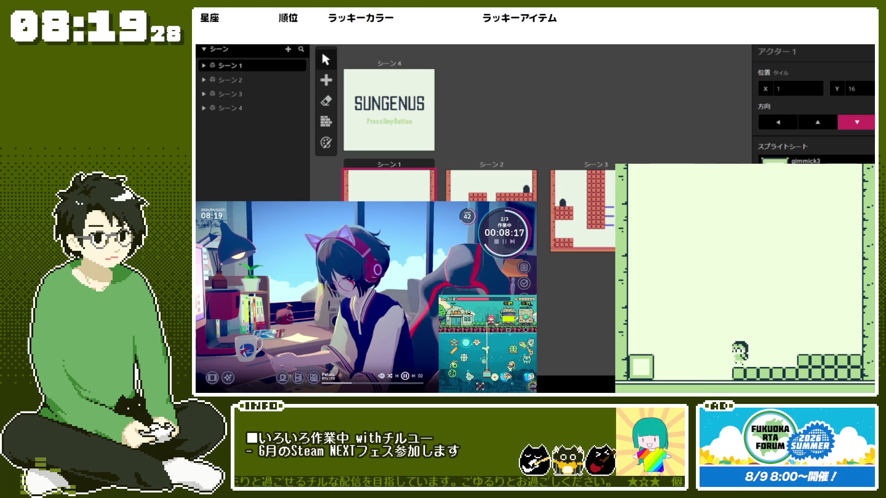
{"action": "key", "text": "z"}
{"action": "key", "text": "Right"}
{"action": "key", "text": "Left"}
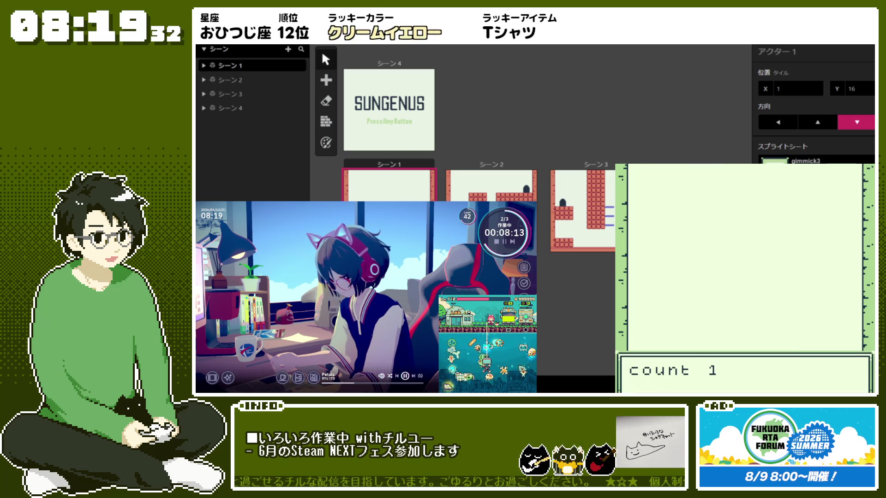
{"action": "key", "text": "z"}
{"action": "key", "text": "Left"}
{"action": "key", "text": "z"}
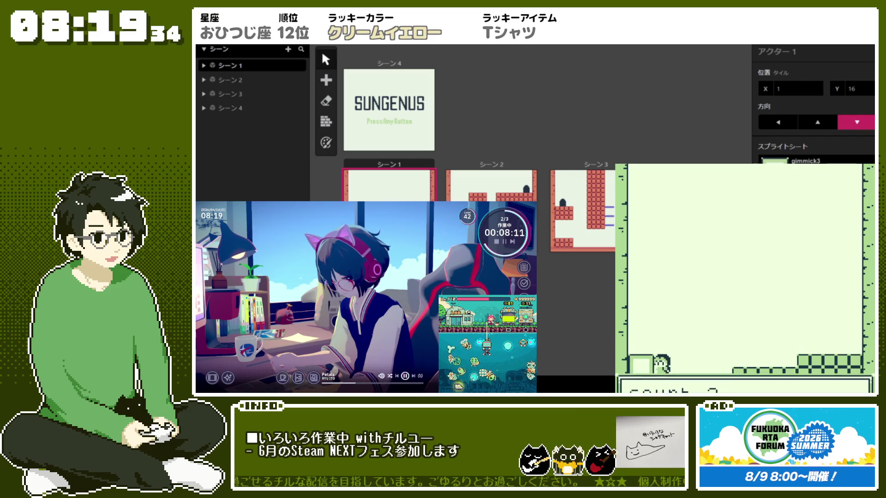
{"action": "key", "text": "Left"}
{"action": "key", "text": "z"}
{"action": "key", "text": "Left"}
{"action": "key", "text": "z"}
- Walk right and back to the block, dismiss the count 5 and 0 messages, then jump onto the blocks
{"action": "key", "text": "Right"}
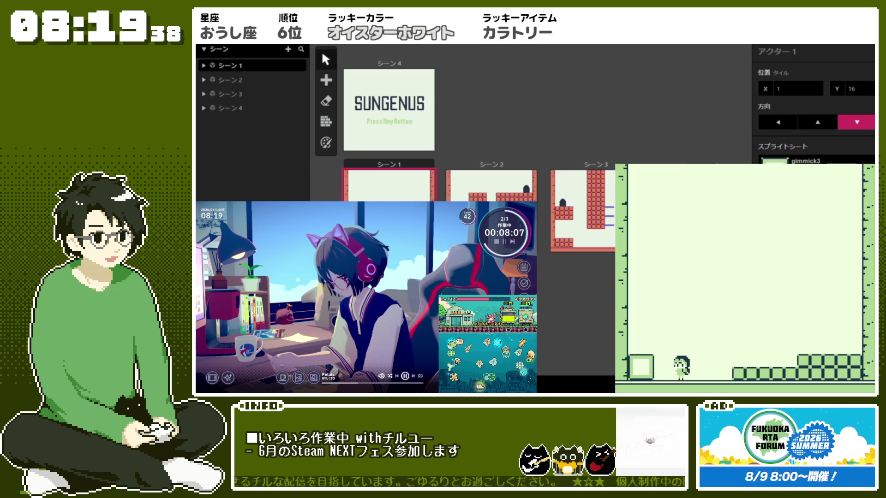
{"action": "key", "text": "z"}
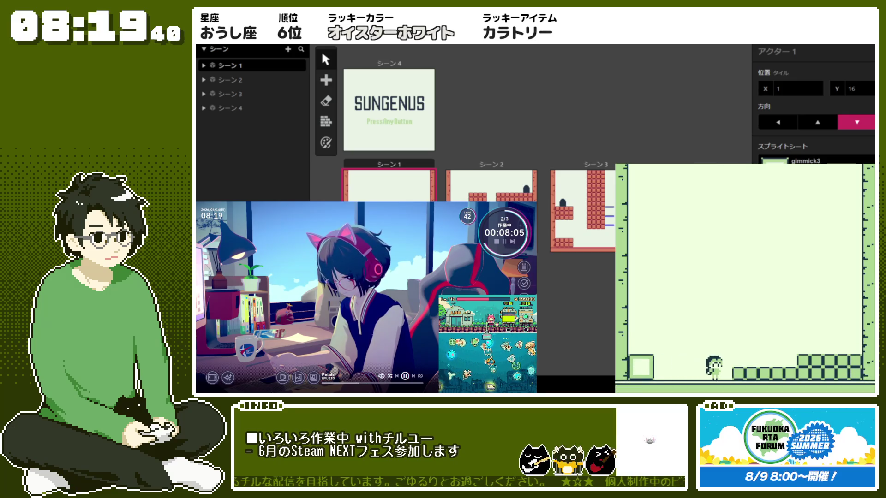
{"action": "key", "text": "Left"}
{"action": "key", "text": "z"}
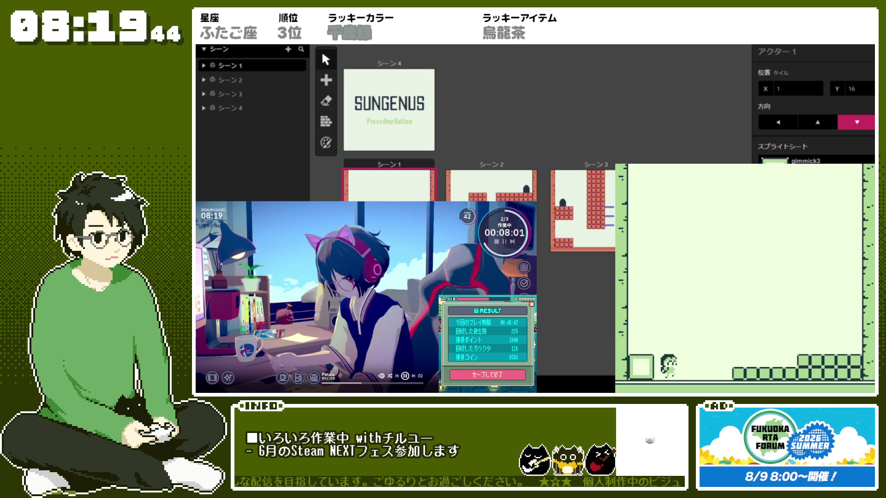
{"action": "key", "text": "Right"}
{"action": "key", "text": "z"}
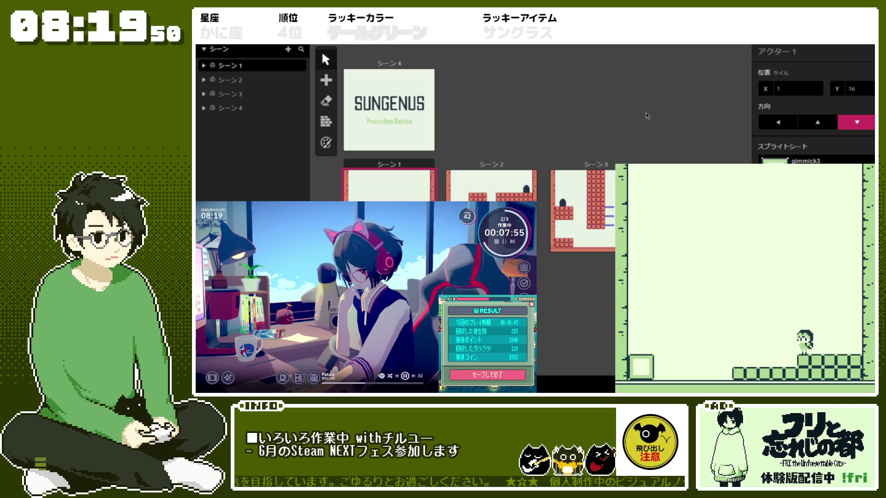
- Close the game preview, place actors in Scenes 2 and 3, undo the last, and select Scene 1
{"action": "key", "text": "alt+F4"}
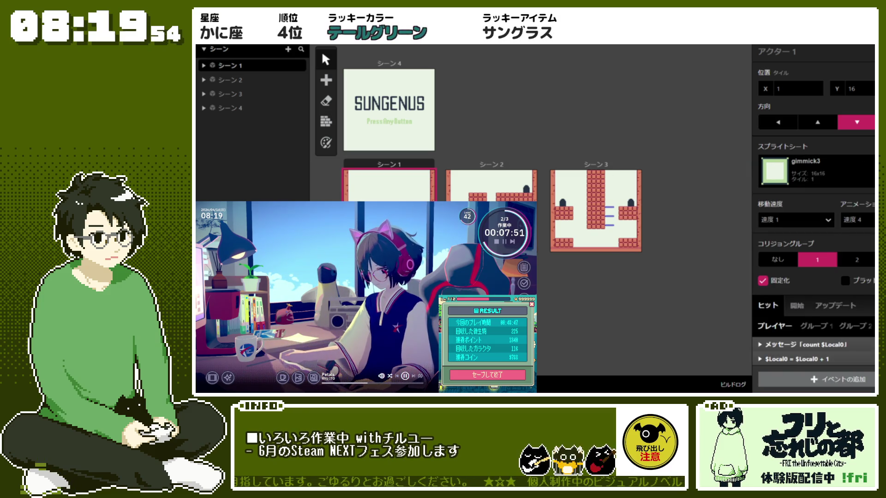
{"action": "key", "text": "a"}
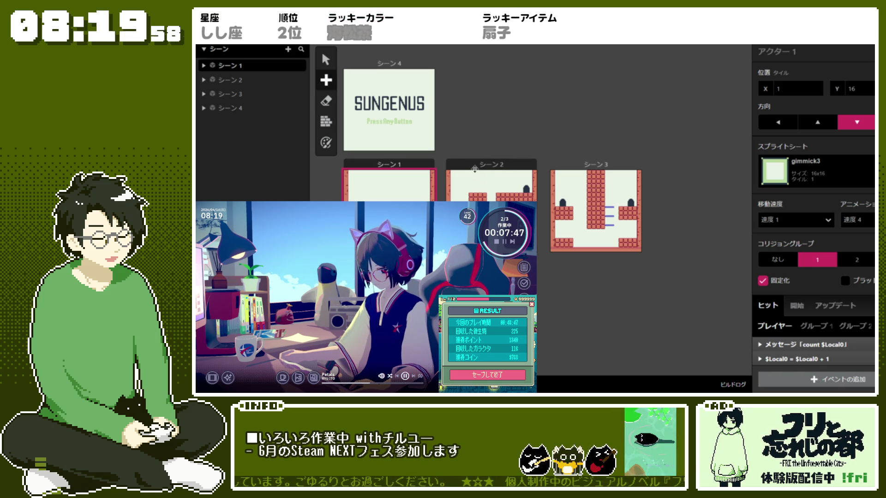
{"action": "left_click", "coordinate": [508, 191]}
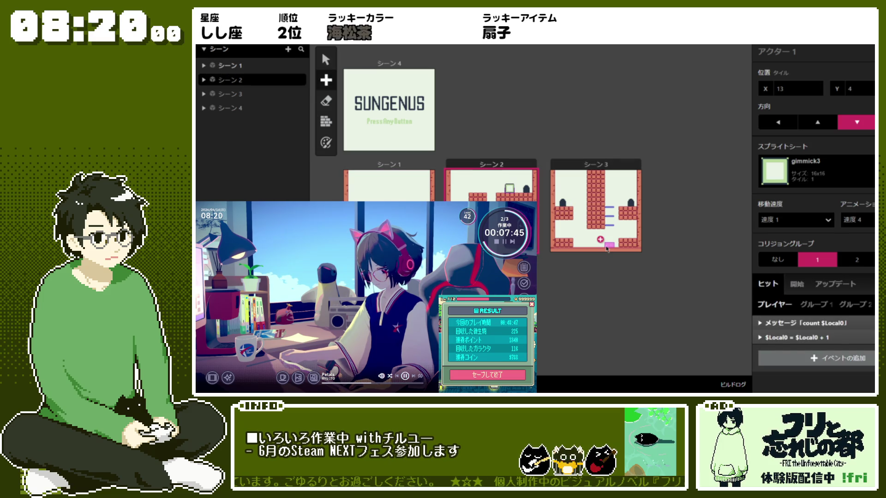
{"action": "left_click", "coordinate": [564, 237]}
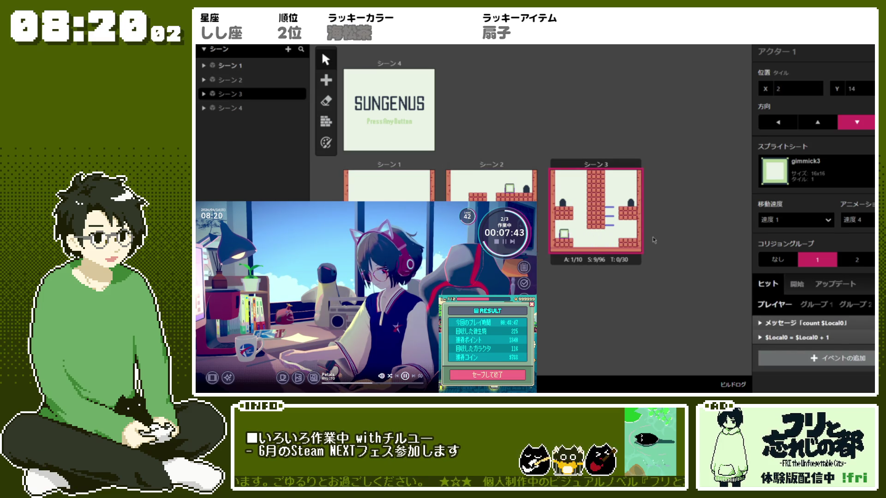
{"action": "key", "text": "ctrl+z"}
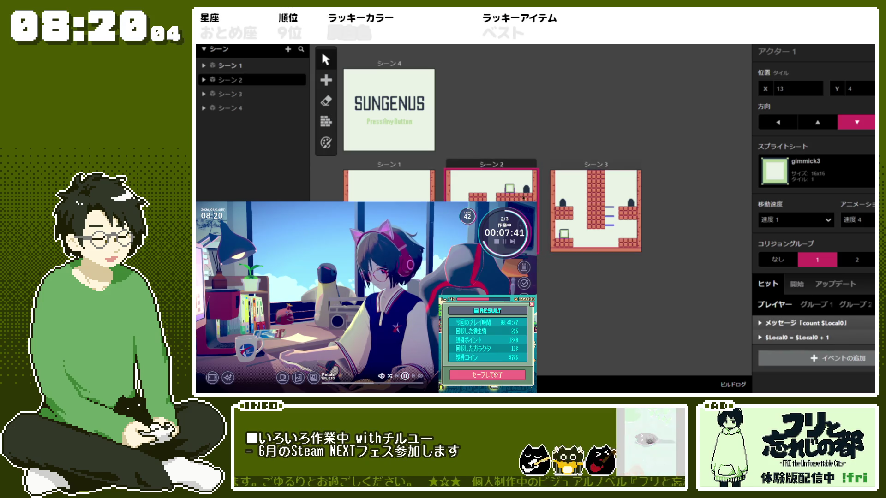
{"action": "left_click", "coordinate": [565, 240]}
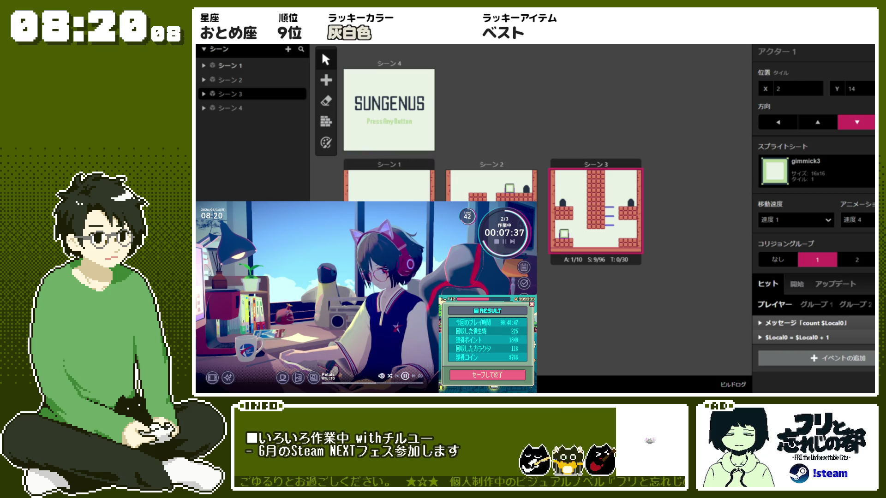
{"action": "left_click", "coordinate": [397, 162]}
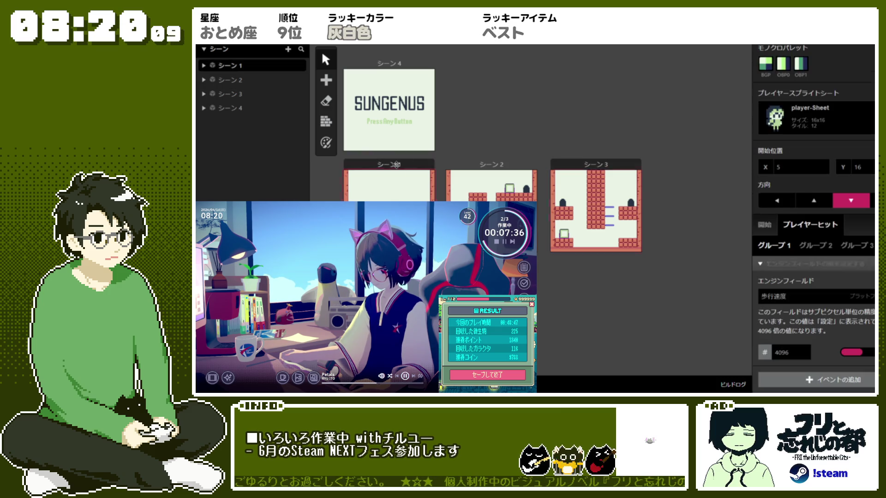
- Keep player-Sheet as Scene 1's player sprite and set its background to bg1
{"action": "left_click", "coordinate": [795, 123]}
{"action": "left_click", "coordinate": [794, 123]}
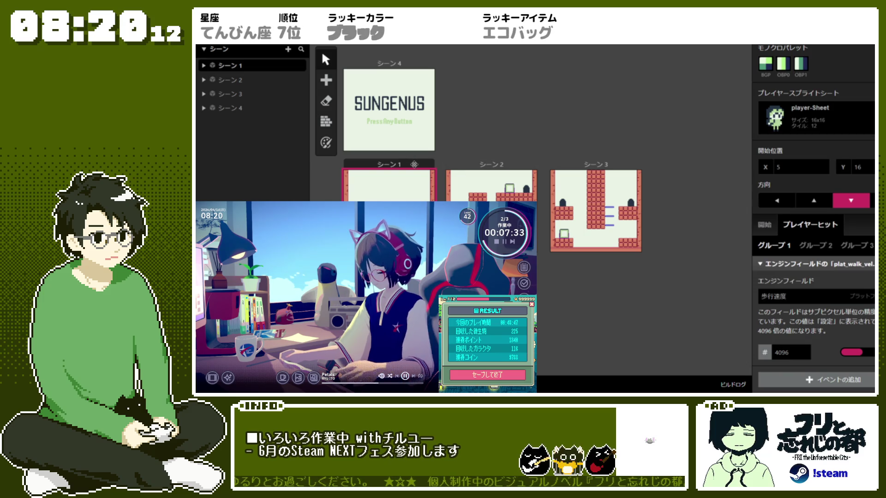
{"action": "scroll", "coordinate": [817, 184], "scroll_direction": "up", "scroll_amount": 5}
{"action": "left_click", "coordinate": [817, 139]}
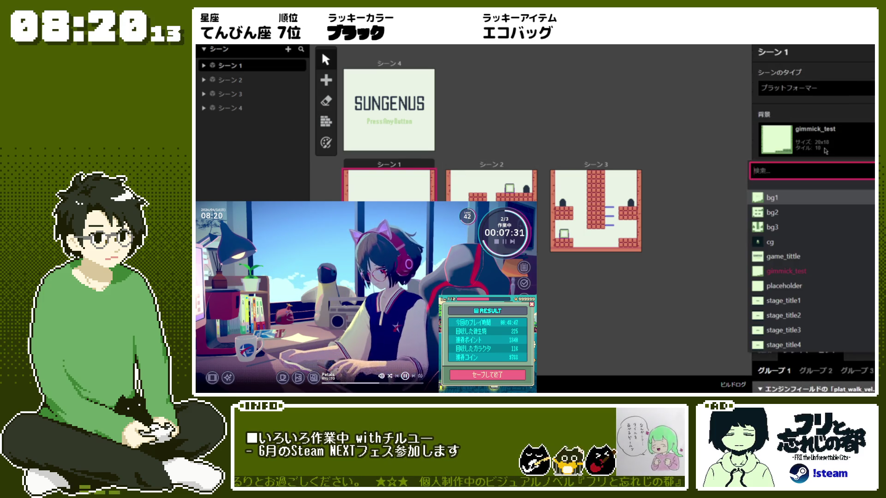
{"action": "left_click", "coordinate": [819, 202]}
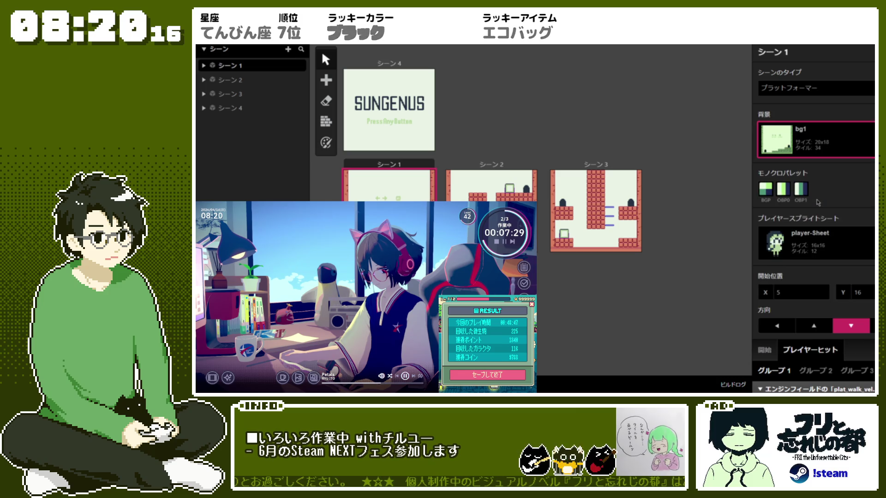
- Drag Scene 1's gimmick3 block actor to a new spot and deselect it
{"action": "scroll", "coordinate": [366, 144], "scroll_direction": "up", "scroll_amount": 3}
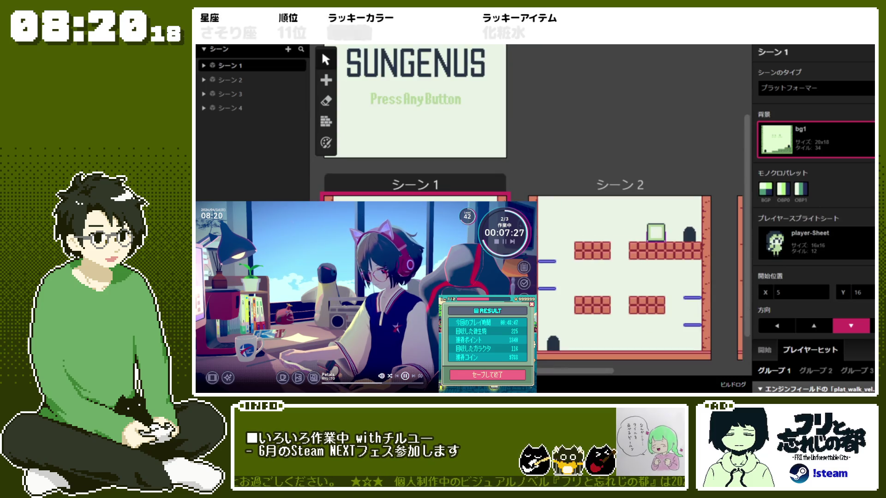
{"action": "scroll", "coordinate": [531, 152], "scroll_direction": "down", "scroll_amount": 2}
{"action": "left_click", "coordinate": [369, 298]}
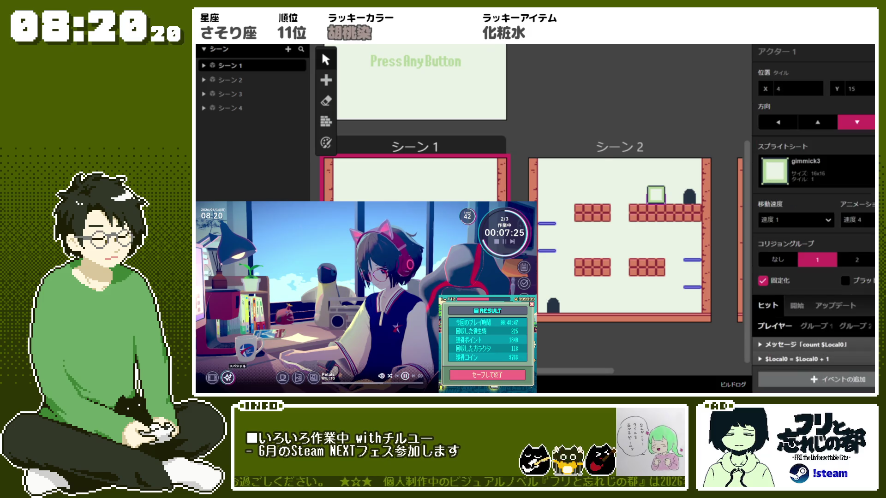
{"action": "left_click_drag", "start_coordinate": [403, 278], "coordinate": [403, 287]}
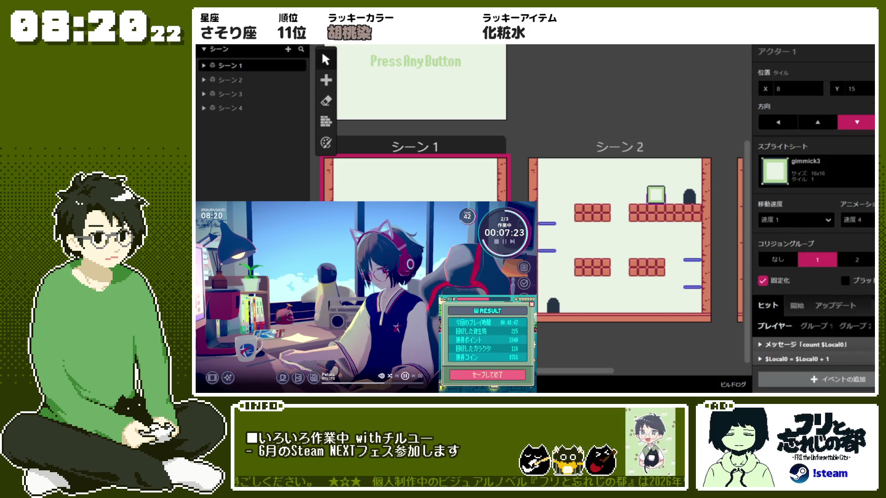
{"action": "left_click", "coordinate": [403, 287]}
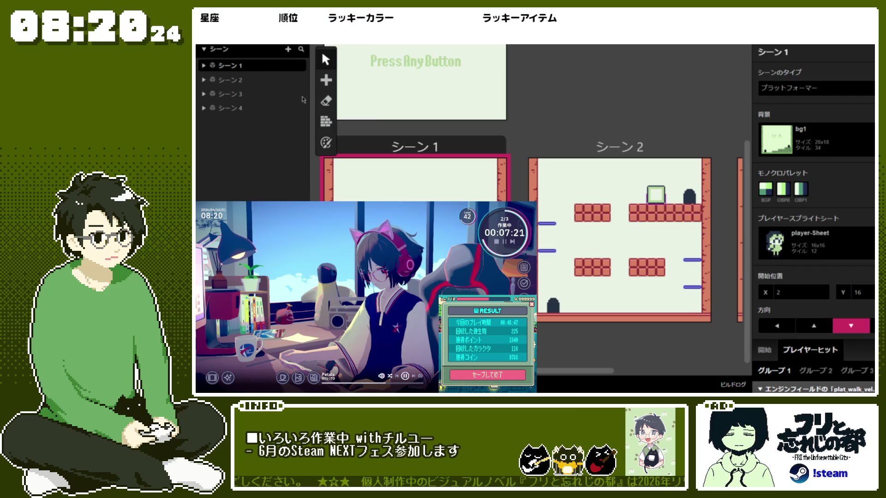
{"action": "left_click", "coordinate": [326, 122]}
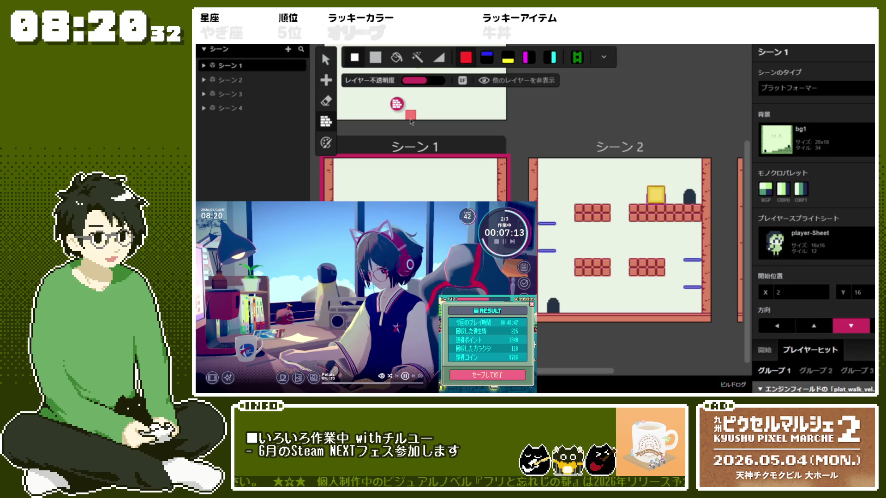
- Place Trigger 1 in Scene 1 at X17, Y12, two tiles wide and tall
{"action": "left_click", "coordinate": [329, 80]}
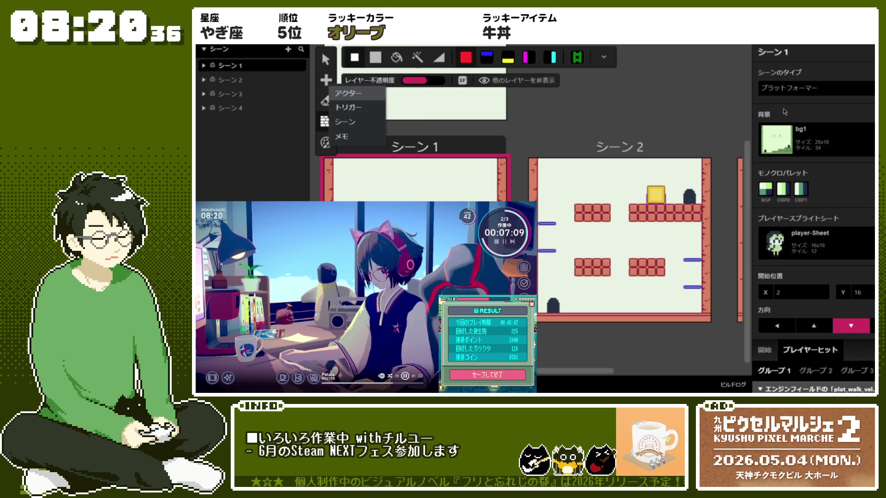
{"action": "left_click", "coordinate": [348, 107]}
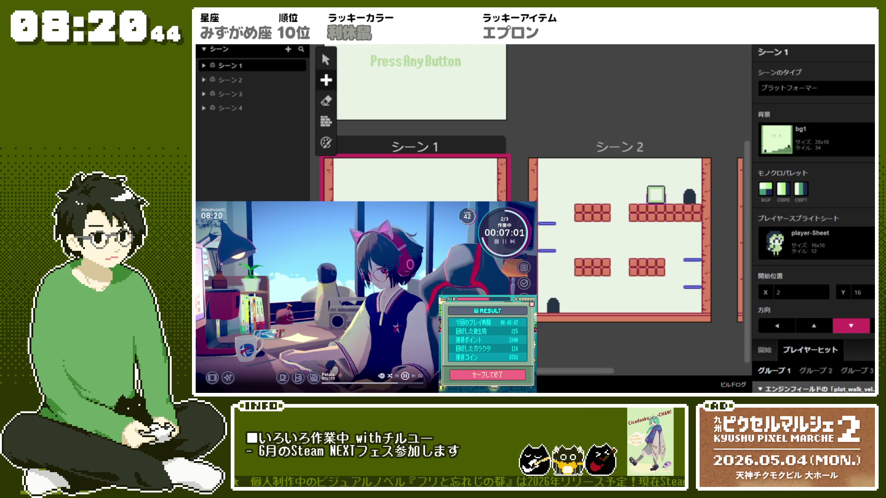
{"action": "left_click", "coordinate": [478, 266]}
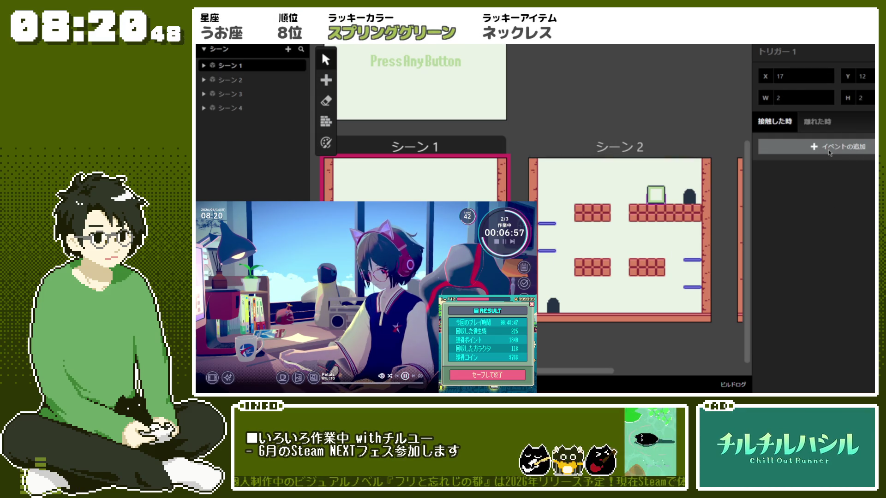
- Give Trigger 1 a Change Scene event to Scene 2 at X 4, Y 16, facing right
{"action": "left_click", "coordinate": [813, 146]}
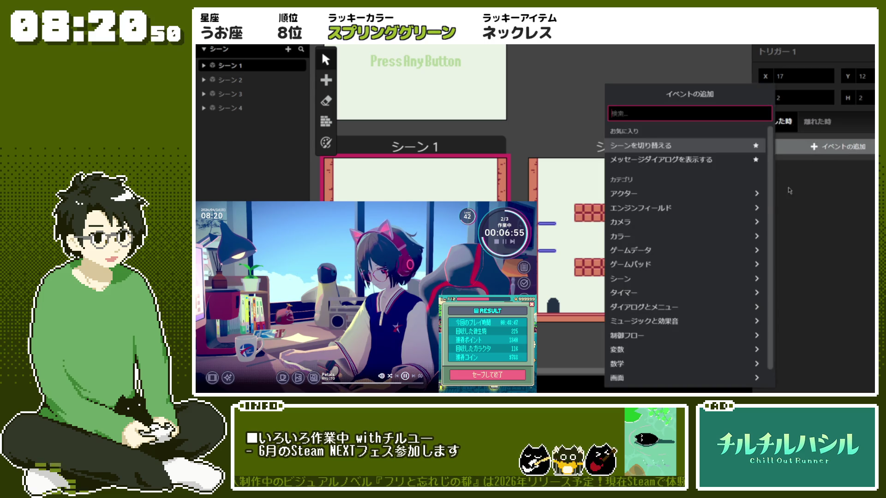
{"action": "left_click", "coordinate": [642, 145]}
{"action": "scroll", "coordinate": [443, 131], "scroll_direction": "up", "scroll_amount": 3}
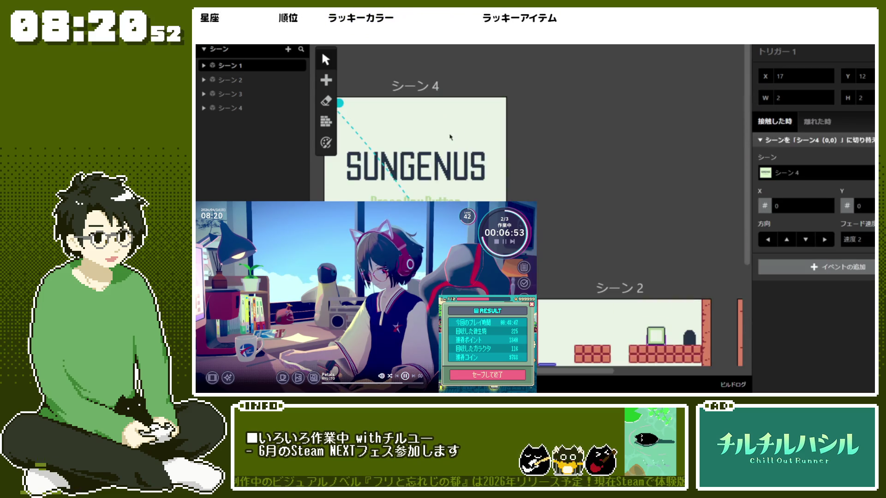
{"action": "scroll", "coordinate": [473, 132], "scroll_direction": "down", "scroll_amount": 2}
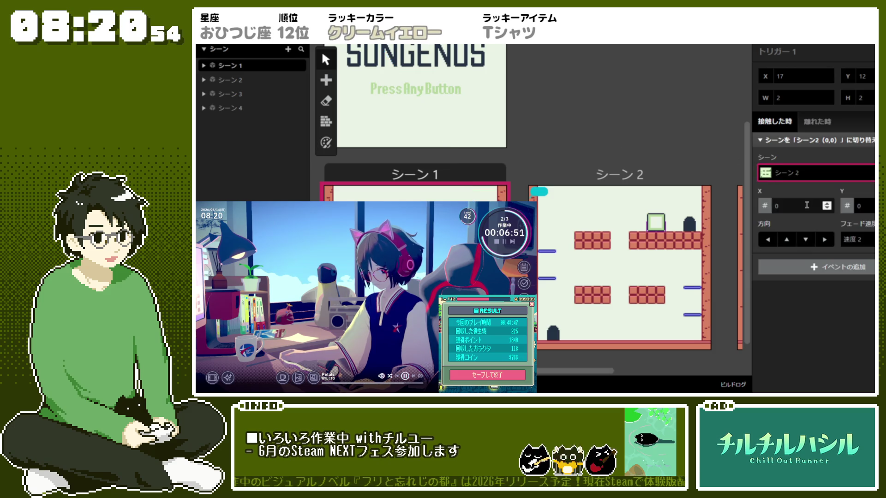
{"action": "left_click_drag", "start_coordinate": [540, 191], "coordinate": [550, 337]}
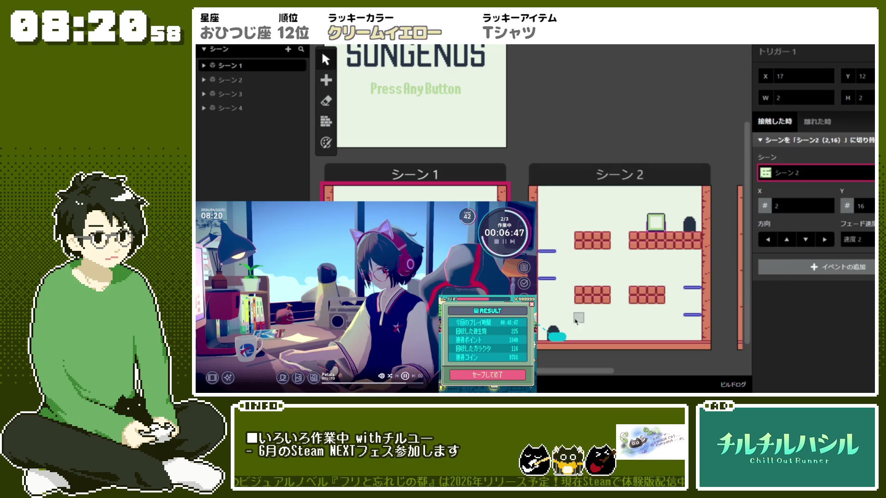
{"action": "left_click", "coordinate": [824, 240]}
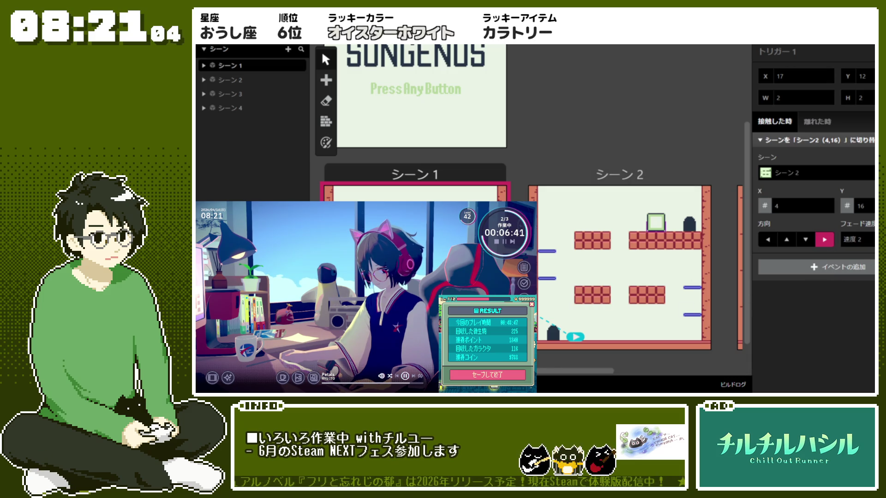
{"action": "scroll", "coordinate": [623, 268], "scroll_direction": "right", "scroll_amount": 5}
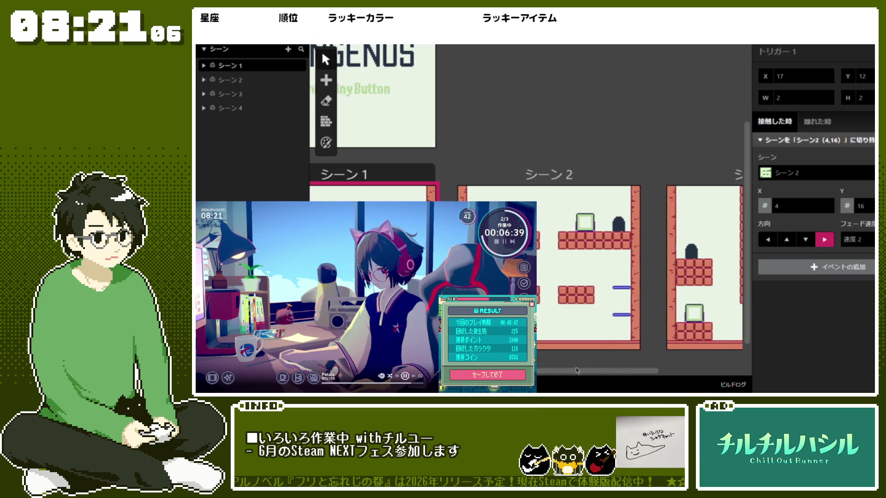
{"action": "left_click", "coordinate": [326, 80]}
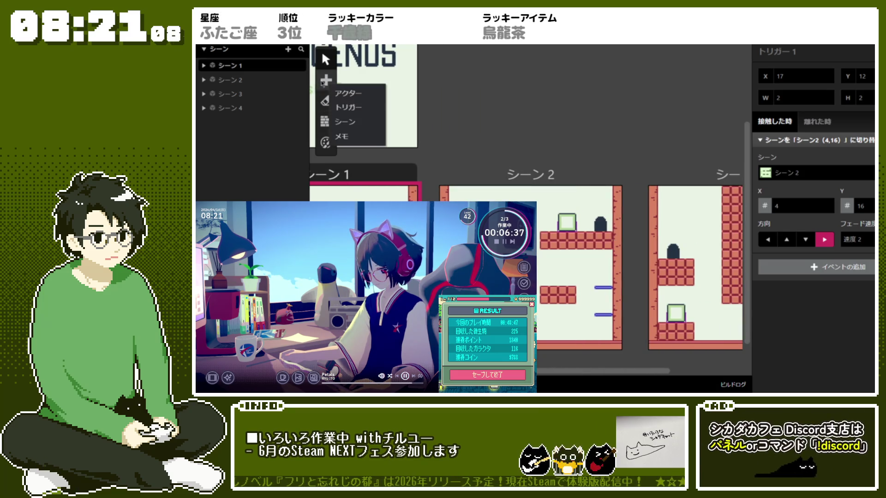
- Place a trigger at シーン2's top-right doorway that switches to シーン3 at (5,16)
{"action": "left_click", "coordinate": [355, 107]}
{"action": "left_click", "coordinate": [594, 207]}
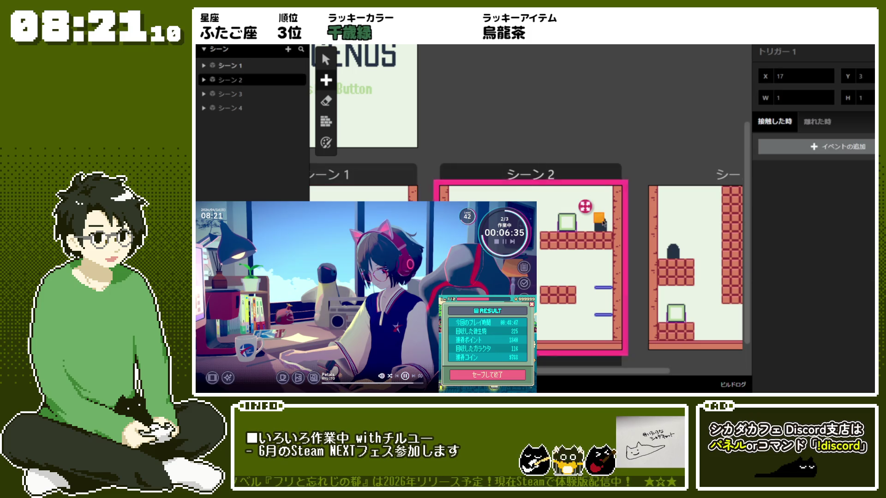
{"action": "left_click", "coordinate": [802, 147]}
{"action": "left_click", "coordinate": [655, 147]}
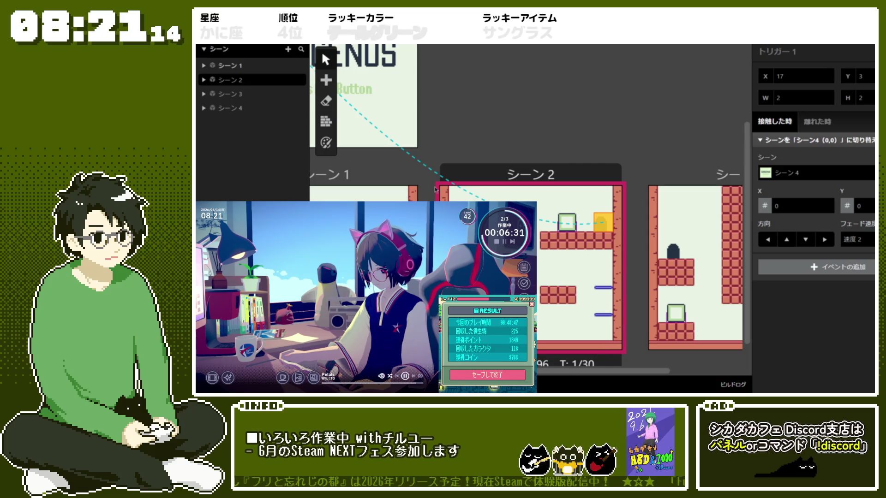
{"action": "left_click", "coordinate": [817, 173]}
{"action": "left_click", "coordinate": [794, 229]}
{"action": "left_click", "coordinate": [676, 262]}
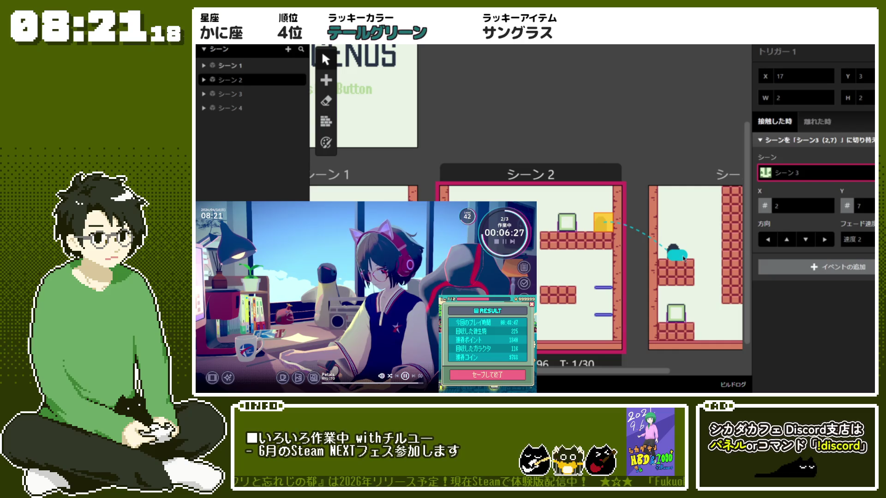
{"action": "left_click_drag", "start_coordinate": [684, 258], "coordinate": [705, 336]}
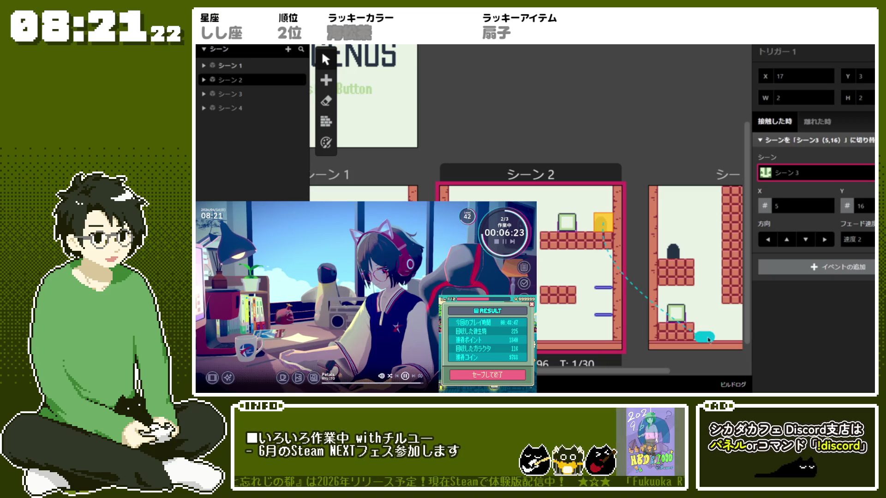
{"action": "mouse_move", "coordinate": [584, 376]}
{"action": "left_mouse_down"}
{"action": "mouse_move", "coordinate": [699, 378]}
{"action": "mouse_move", "coordinate": [539, 376]}
{"action": "mouse_move", "coordinate": [659, 376]}
{"action": "mouse_move", "coordinate": [539, 347]}
{"action": "left_mouse_up"}
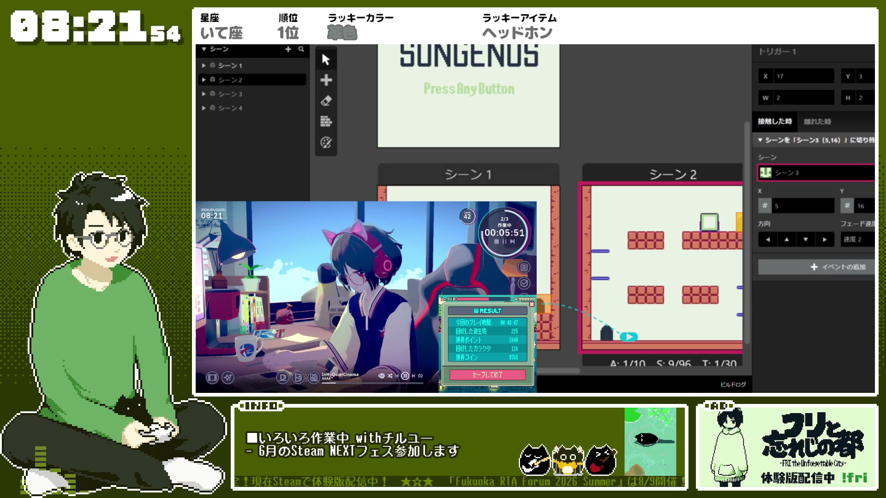
- Place a trigger at シーン2's lower left that switches to シーン1 at (14,13)
{"action": "left_click", "coordinate": [326, 81]}
{"action": "left_click", "coordinate": [366, 110]}
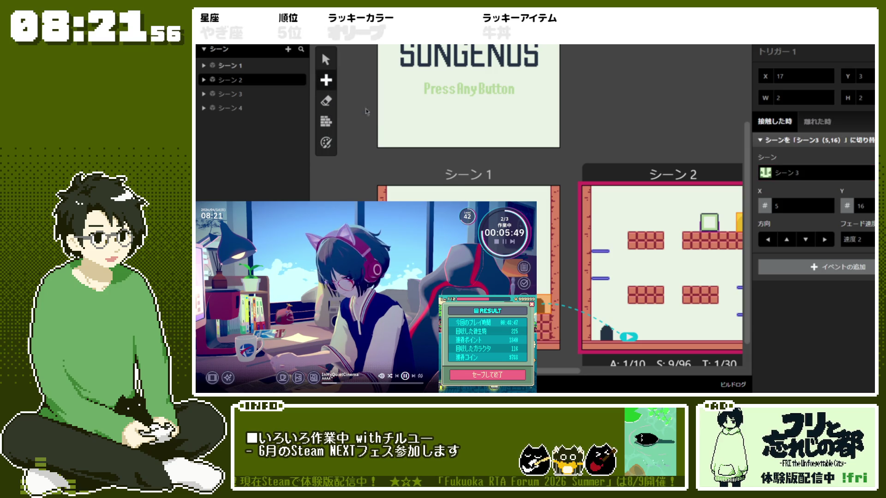
{"action": "left_click", "coordinate": [599, 331]}
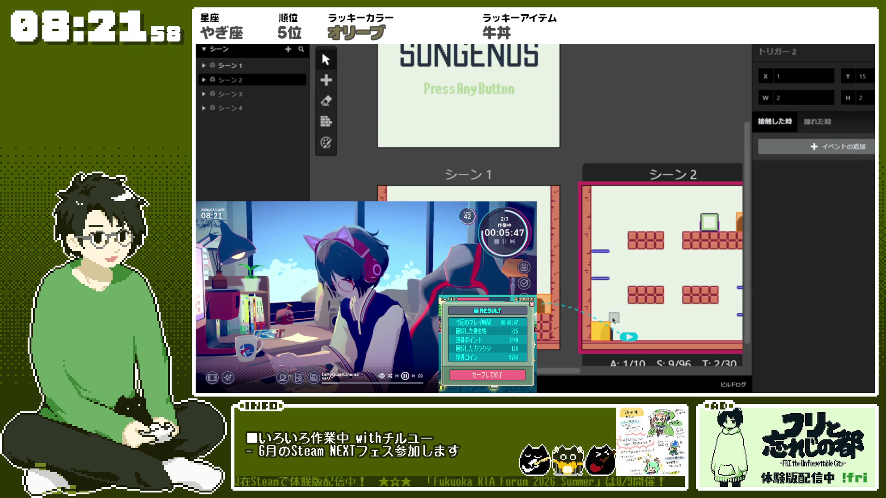
{"action": "left_click", "coordinate": [832, 147]}
{"action": "left_click", "coordinate": [739, 149]}
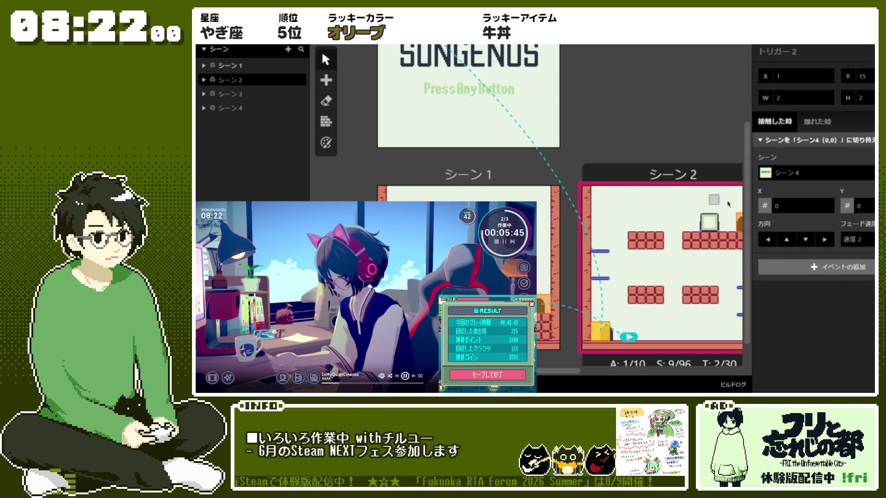
{"action": "left_click", "coordinate": [803, 179]}
{"action": "left_click", "coordinate": [799, 202]}
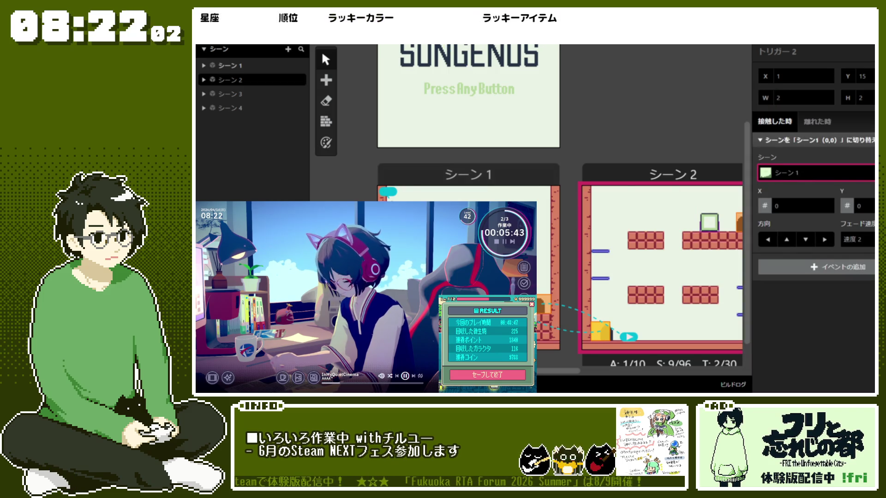
{"action": "left_click_drag", "start_coordinate": [397, 193], "coordinate": [509, 308]}
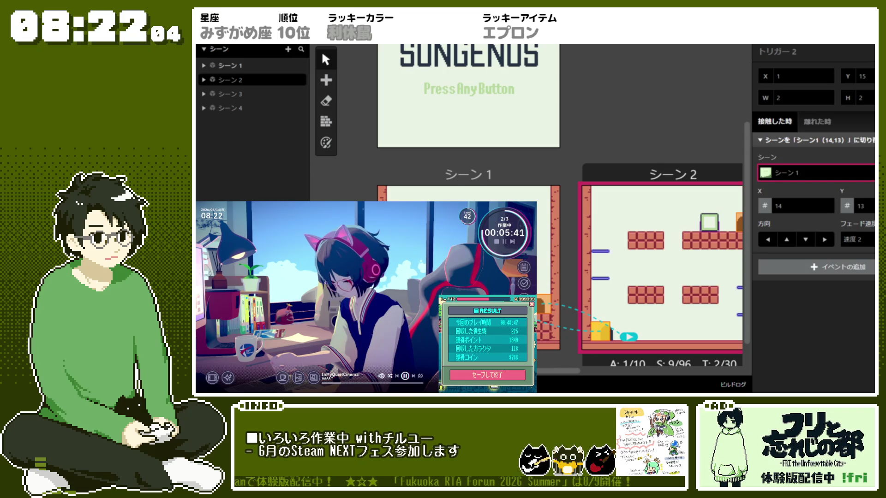
- Set width 1 on シーン1's doorway trigger and the new シーン2 trigger, shifting the former one tile
{"action": "left_click", "coordinate": [545, 305]}
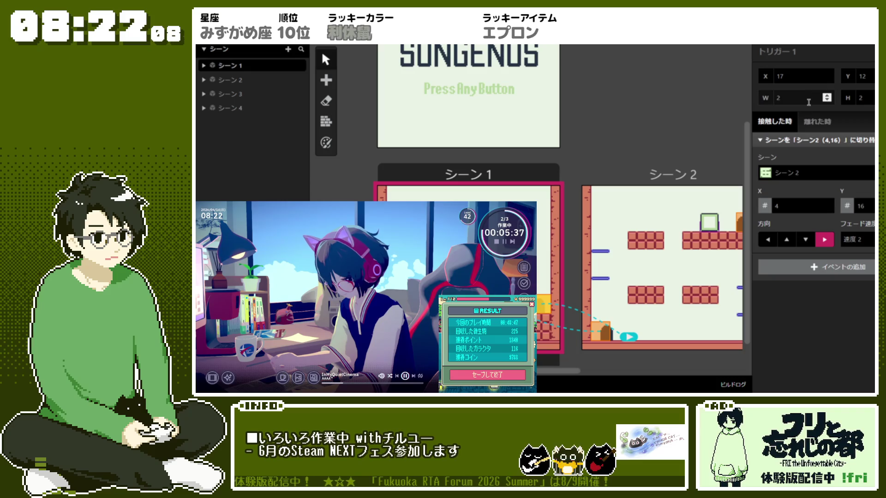
{"action": "double_click", "coordinate": [780, 97]}
{"action": "type", "text": "1"}
{"action": "left_click_drag", "start_coordinate": [538, 311], "coordinate": [545, 313]}
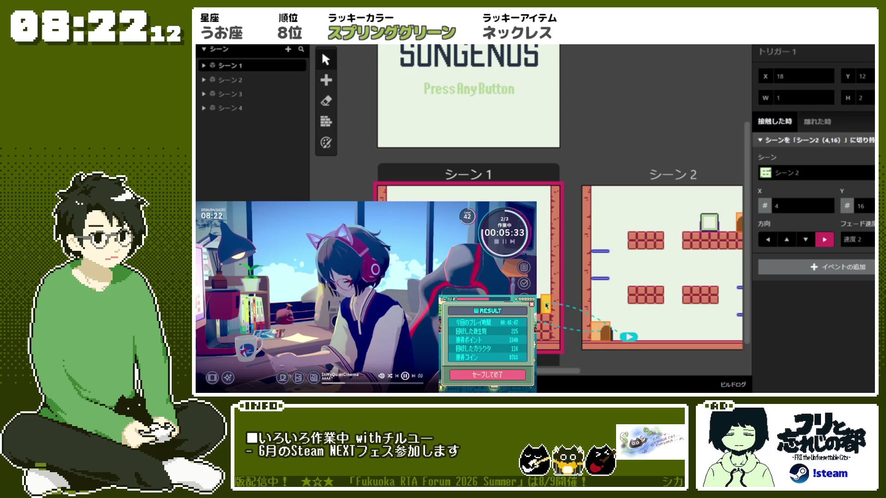
{"action": "left_click", "coordinate": [601, 331]}
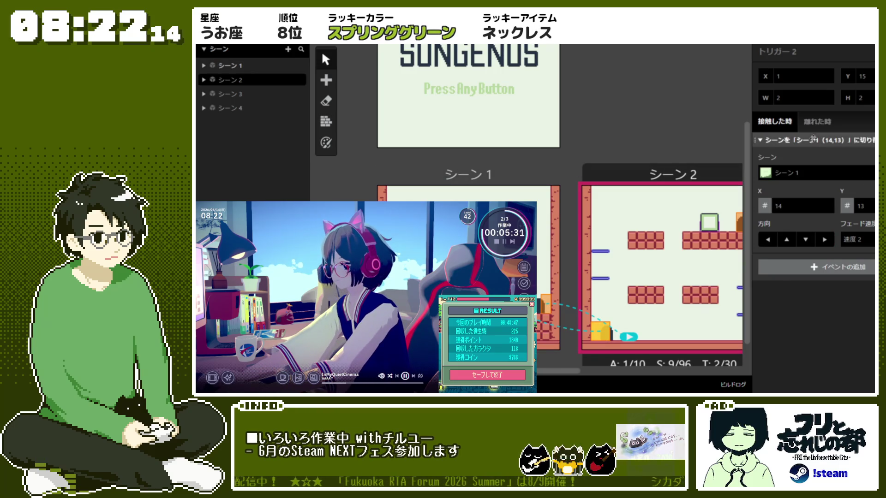
{"action": "double_click", "coordinate": [779, 97]}
{"action": "type", "text": "1"}
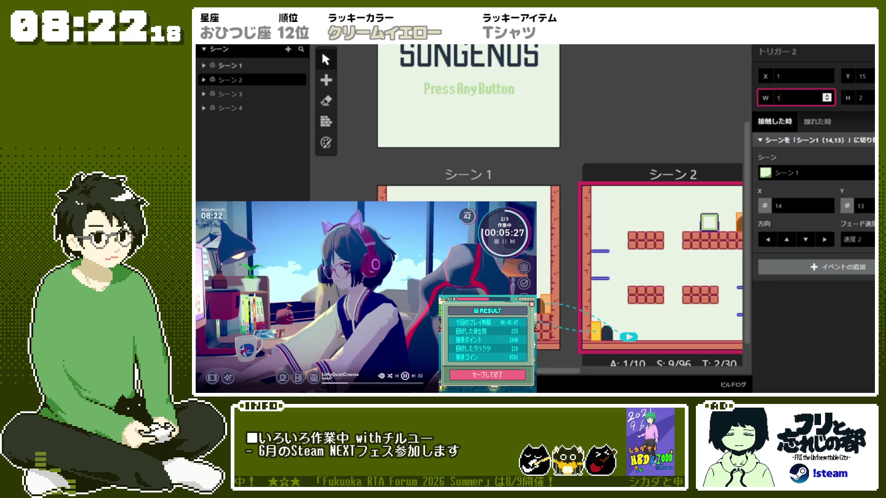
- Make シーン2's right trigger to シーン3 one tile wide and shift it one tile right
{"action": "left_click", "coordinate": [546, 305]}
{"action": "left_click", "coordinate": [738, 221]}
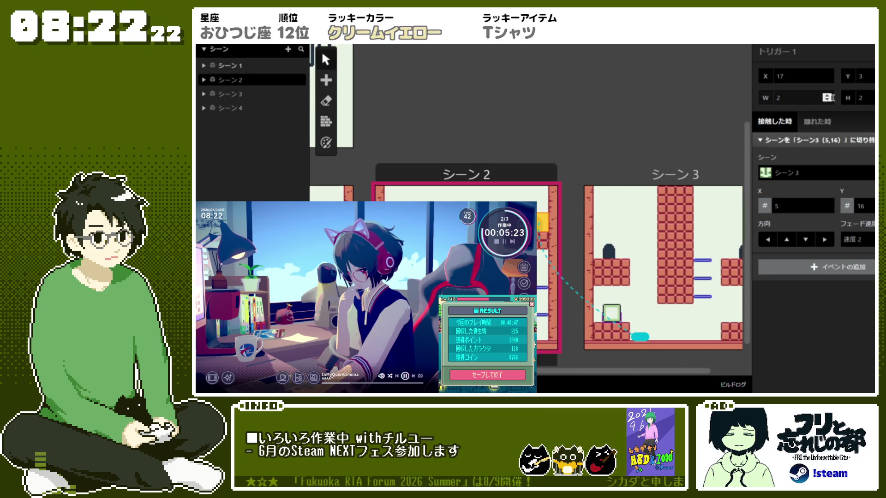
{"action": "left_click", "coordinate": [827, 100]}
{"action": "left_click_drag", "start_coordinate": [534, 222], "coordinate": [544, 223]}
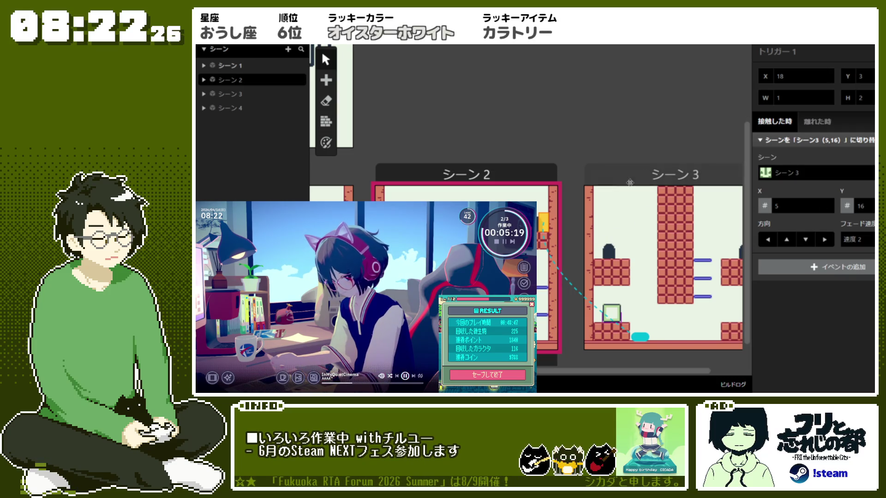
- Place a trigger at シーン3's left edge and stretch it to two tiles tall
{"action": "left_click", "coordinate": [644, 175]}
{"action": "left_click", "coordinate": [326, 80]}
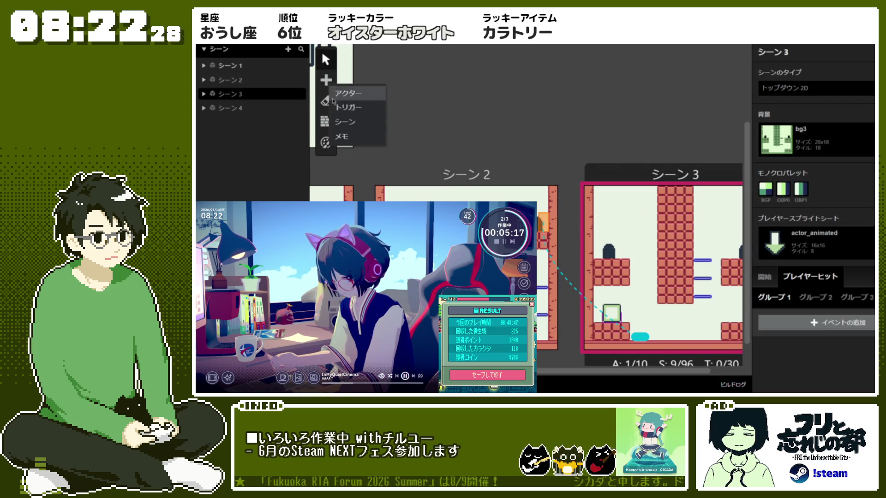
{"action": "left_click", "coordinate": [353, 104]}
{"action": "left_click", "coordinate": [587, 233]}
{"action": "left_click_drag", "start_coordinate": [598, 247], "coordinate": [598, 256]}
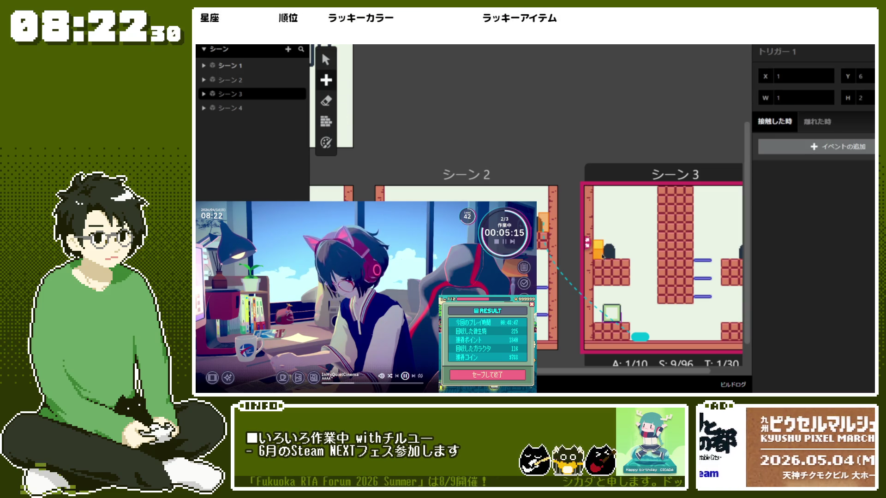
- Make the シーン3 trigger switch to シーン2 at (15,4)
{"action": "left_click", "coordinate": [838, 147]}
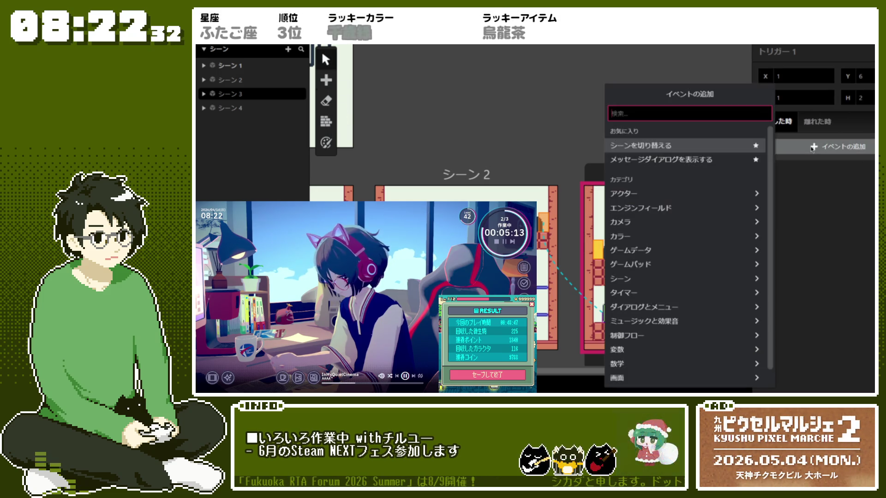
{"action": "left_click", "coordinate": [664, 166]}
{"action": "left_click", "coordinate": [829, 171]}
{"action": "left_click", "coordinate": [812, 209]}
{"action": "left_click", "coordinate": [517, 227]}
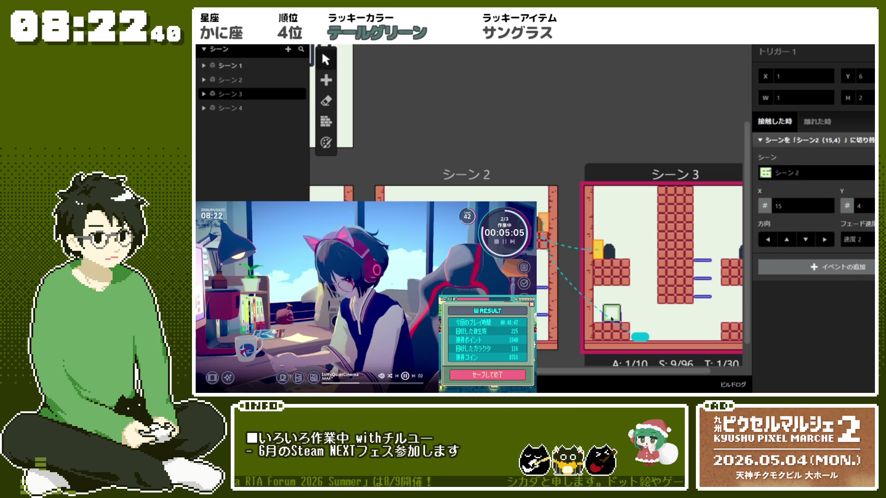
{"action": "scroll", "coordinate": [670, 384], "scroll_direction": "right", "scroll_amount": 2}
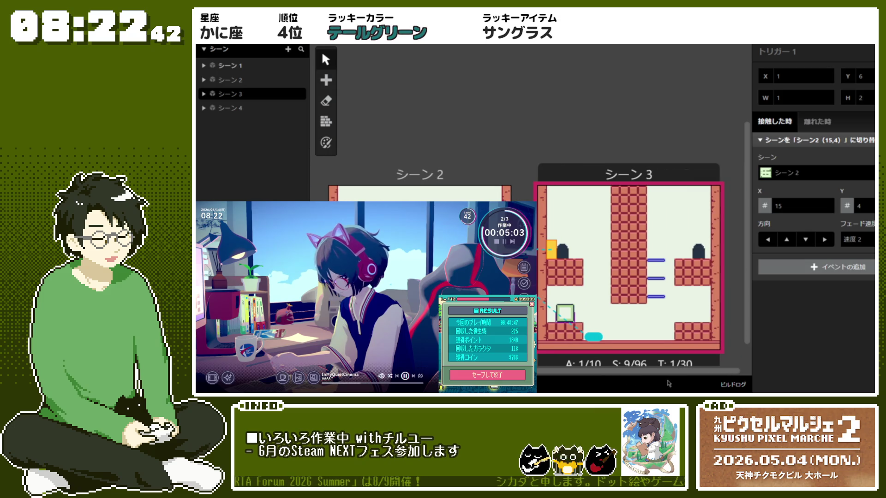
- Select シーン1 and show its 開始 (on-start) script in the inspector
{"action": "scroll", "coordinate": [668, 384], "scroll_direction": "left", "scroll_amount": 5}
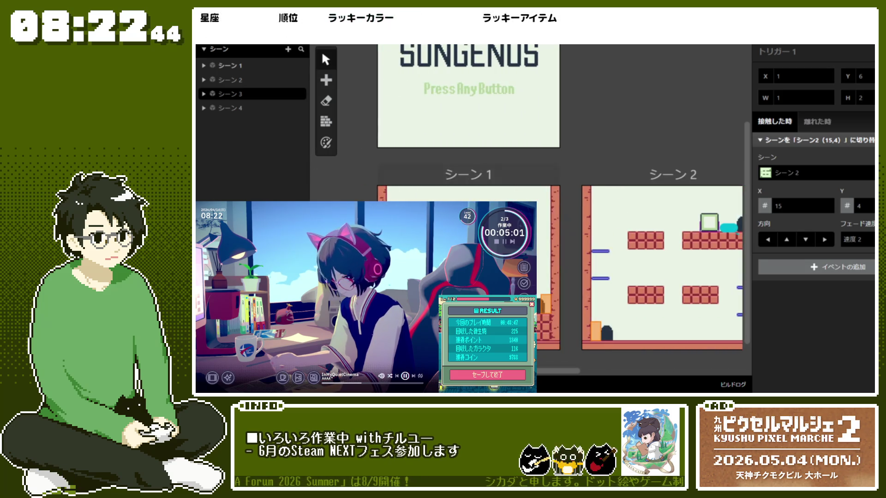
{"action": "left_click", "coordinate": [532, 155]}
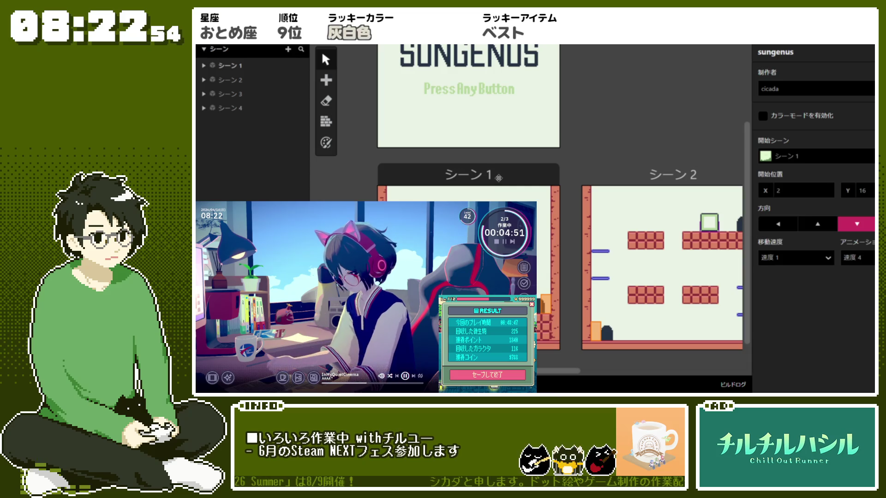
{"action": "left_click", "coordinate": [498, 177]}
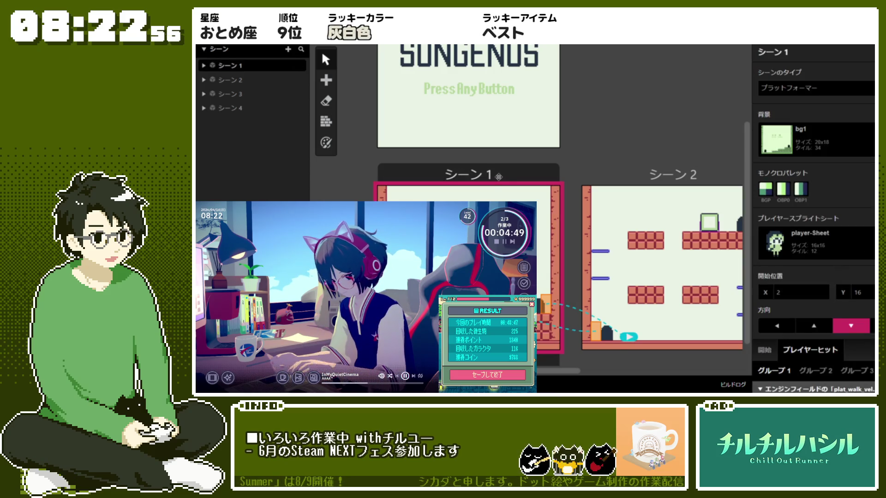
{"action": "scroll", "coordinate": [751, 215], "scroll_direction": "down", "scroll_amount": 2}
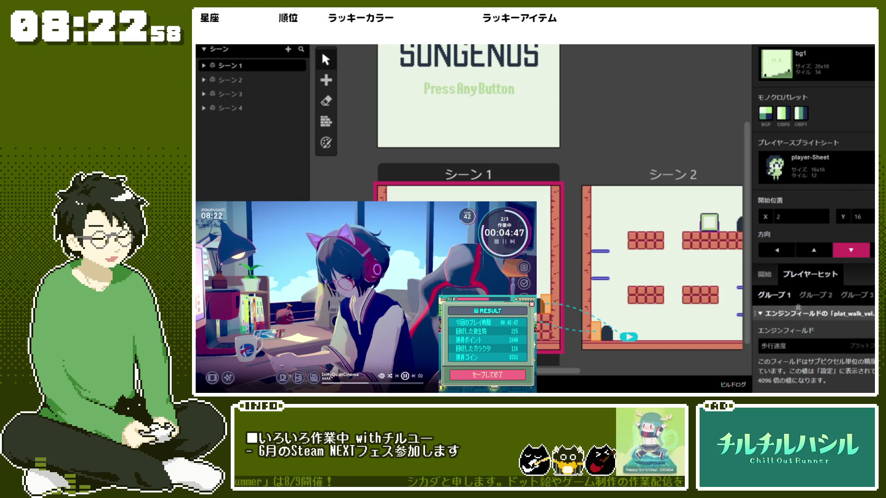
{"action": "left_click", "coordinate": [764, 274]}
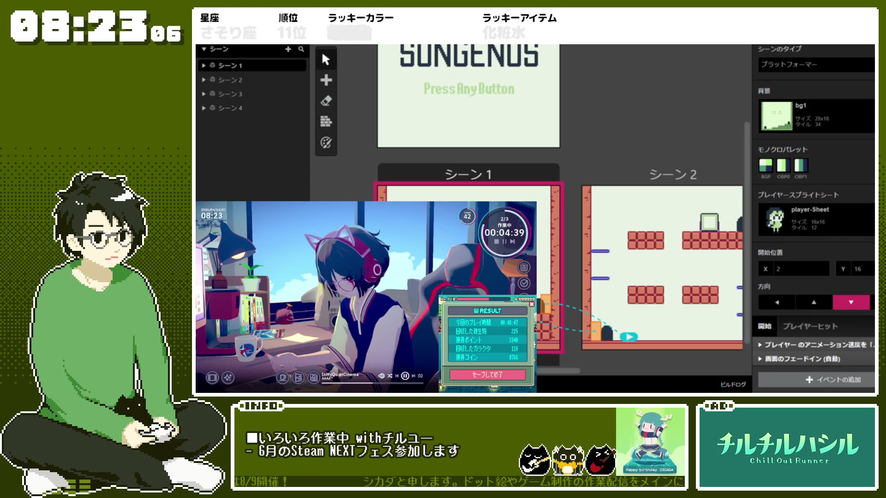
- Add a button-press script to シーン1 that runs only on the Start button
{"action": "left_click", "coordinate": [817, 381]}
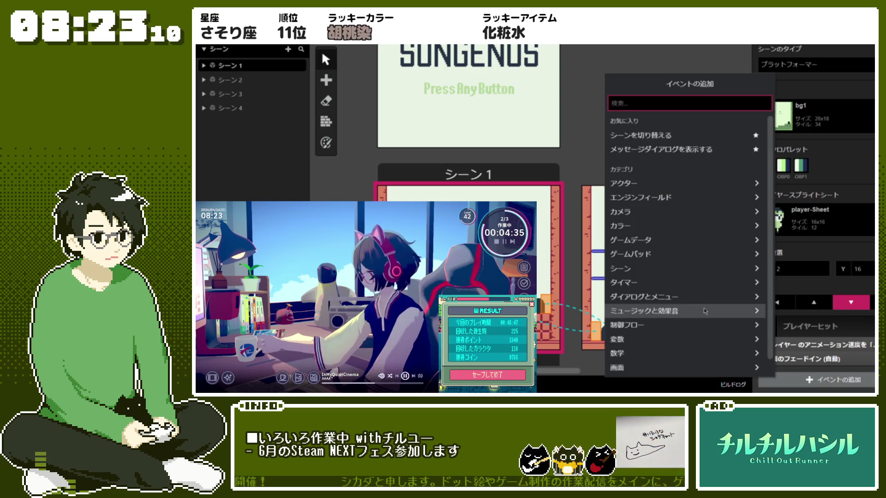
{"action": "left_click", "coordinate": [696, 256]}
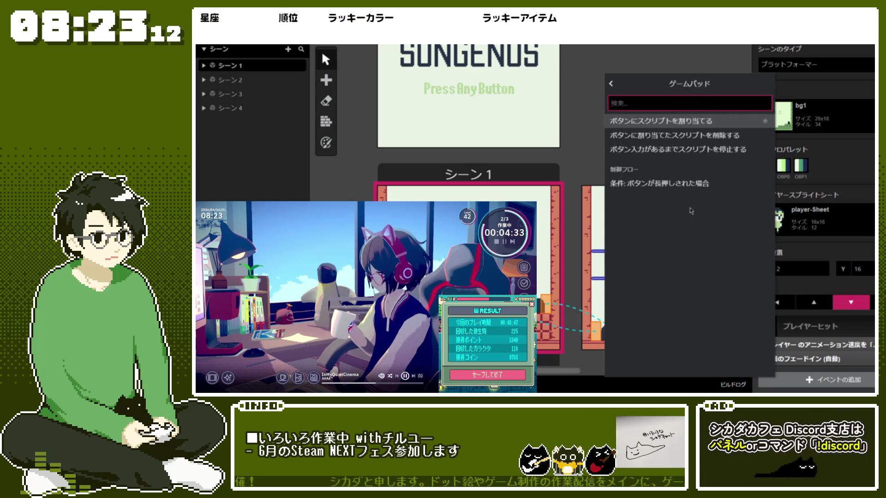
{"action": "left_click", "coordinate": [691, 123]}
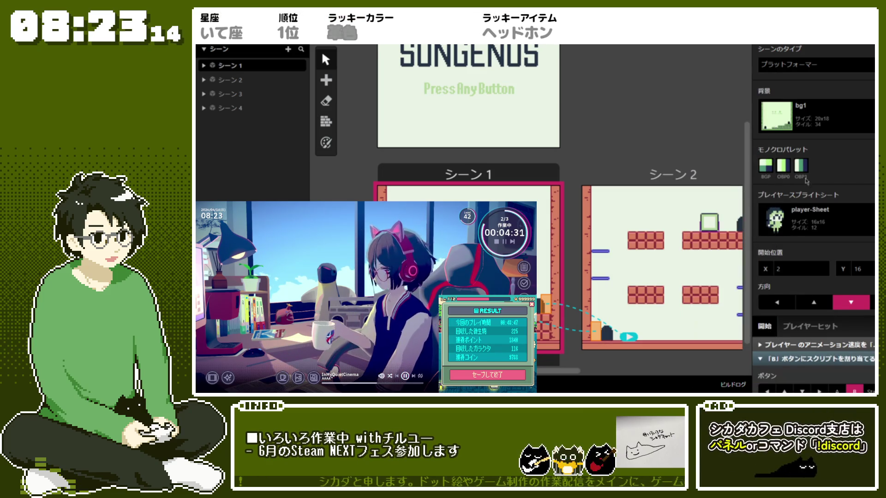
{"action": "scroll", "coordinate": [794, 259], "scroll_direction": "down", "scroll_amount": 3}
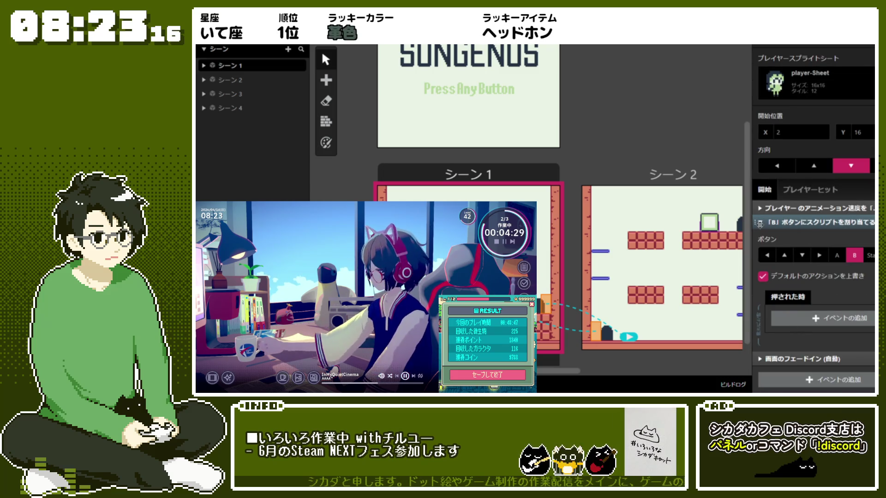
{"action": "left_click", "coordinate": [867, 256]}
{"action": "left_click", "coordinate": [854, 256]}
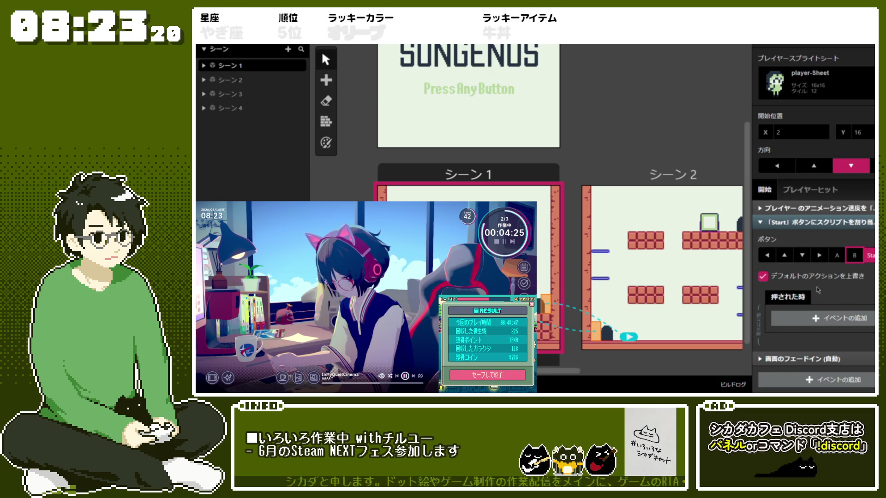
- For the Start press, browse the scene and dialogue event categories, then open Game Data
{"action": "left_click", "coordinate": [827, 318]}
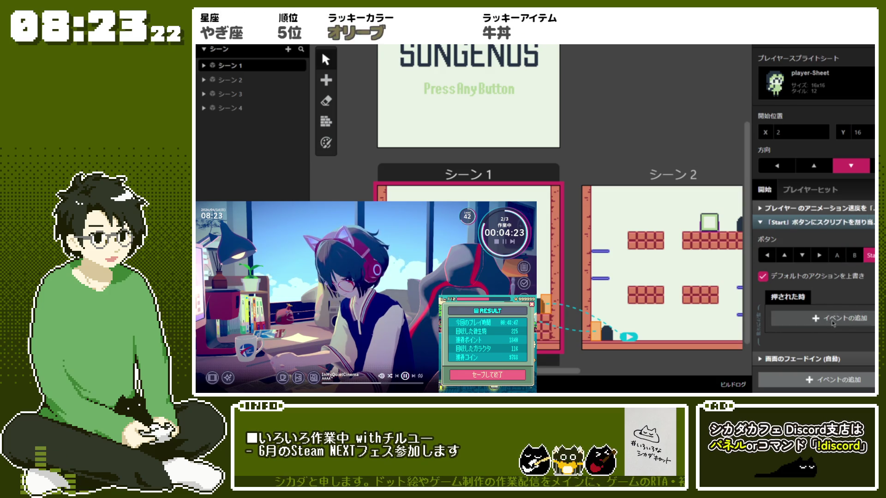
{"action": "scroll", "coordinate": [695, 267], "scroll_direction": "down", "scroll_amount": 1}
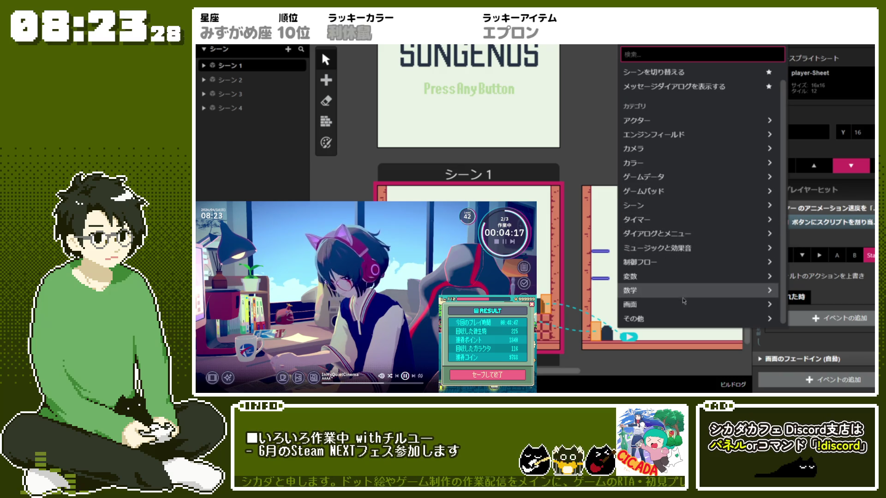
{"action": "scroll", "coordinate": [701, 211], "scroll_direction": "up", "scroll_amount": 1}
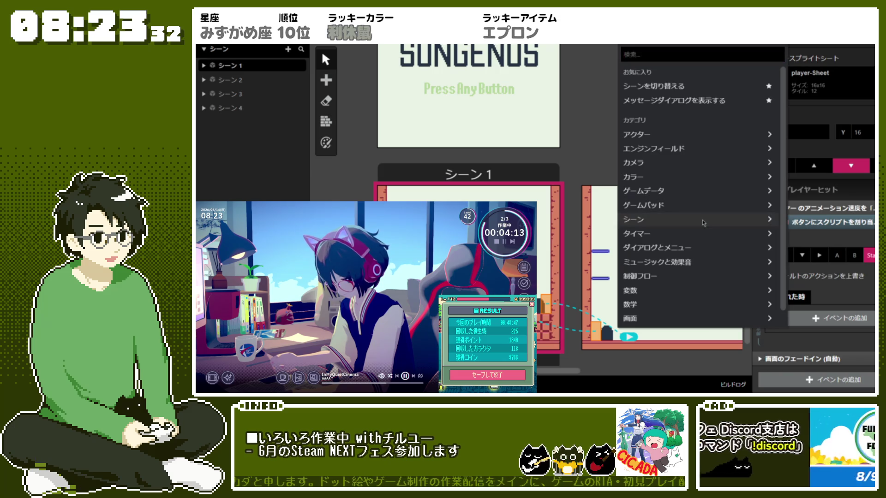
{"action": "left_click", "coordinate": [700, 220]}
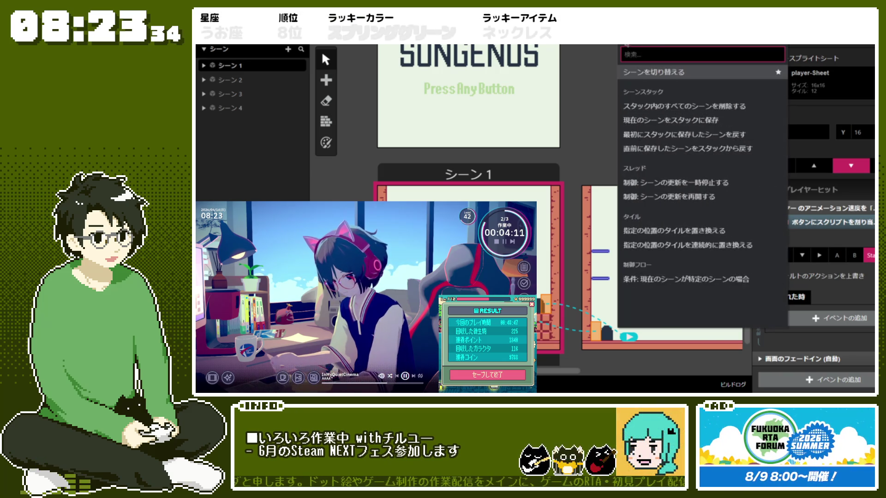
{"action": "left_click", "coordinate": [656, 69]}
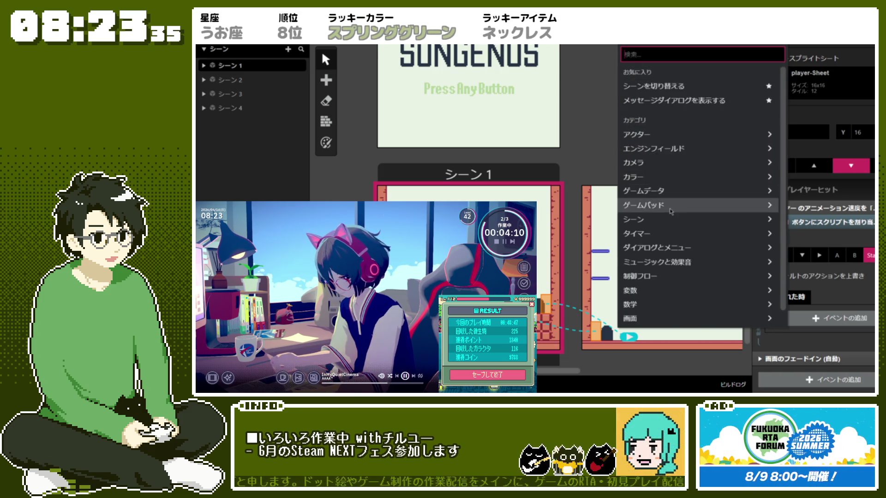
{"action": "left_click", "coordinate": [679, 248]}
{"action": "key", "text": "BackSpace"}
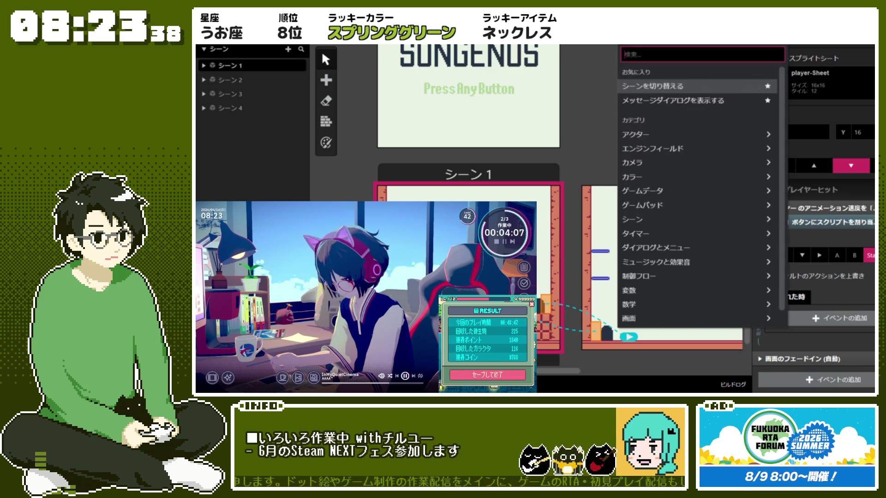
{"action": "left_click", "coordinate": [691, 189]}
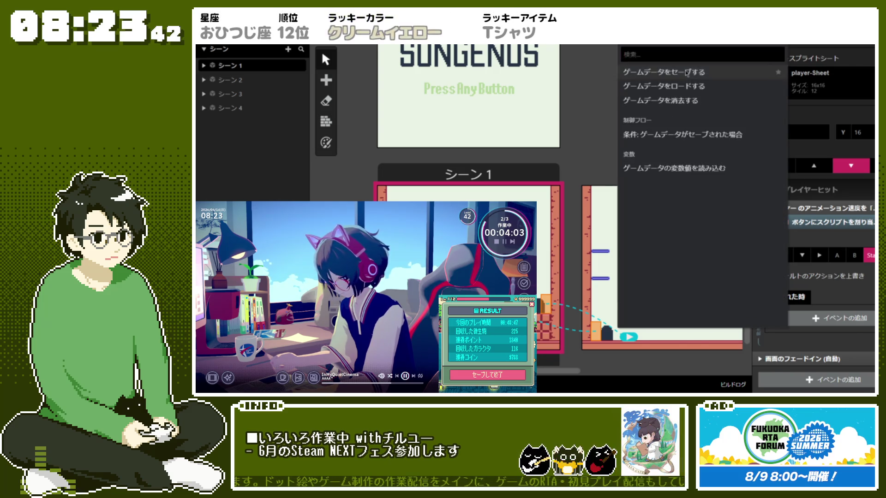
- Add a Save Game Data event for slot 1 to the Start press
{"action": "left_click", "coordinate": [678, 73]}
{"action": "scroll", "coordinate": [830, 277], "scroll_direction": "down", "scroll_amount": 2}
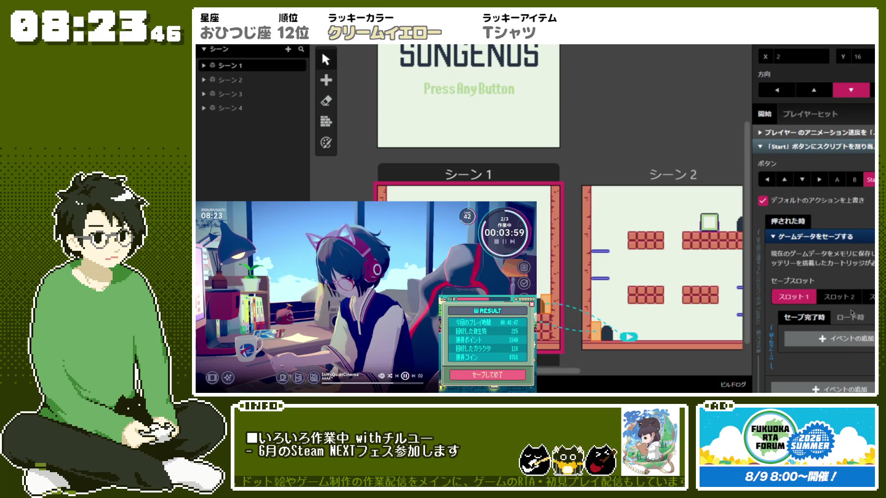
{"action": "scroll", "coordinate": [830, 277], "scroll_direction": "down", "scroll_amount": 2}
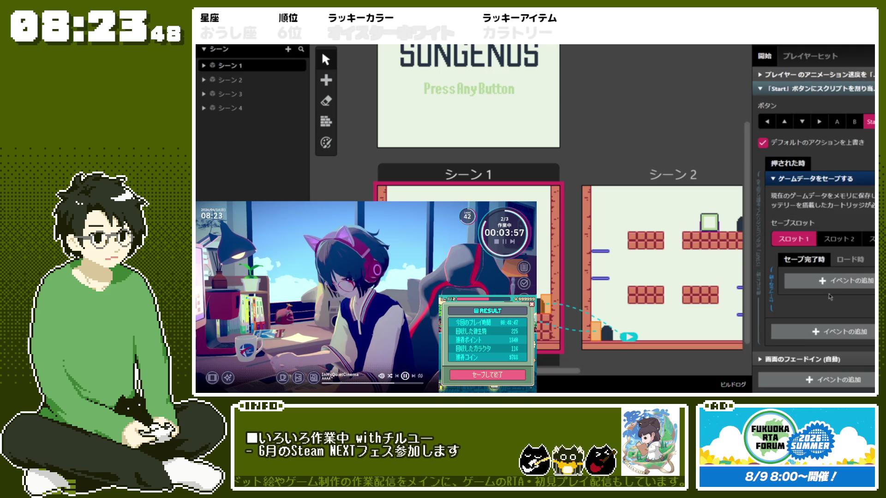
- After saving completes, display a "Saved." message dialog, then collapse the event
{"action": "left_click", "coordinate": [830, 281]}
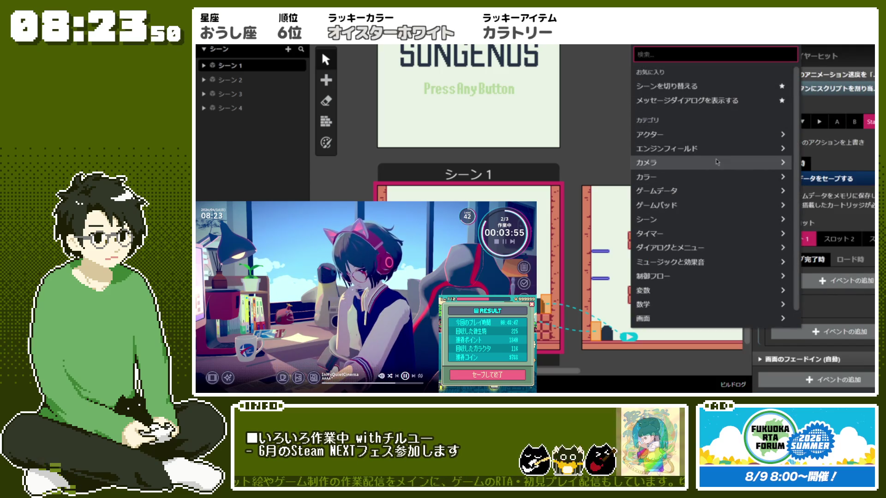
{"action": "left_click", "coordinate": [715, 105]}
{"action": "left_click", "coordinate": [861, 317]}
{"action": "type", "text": "Save"}
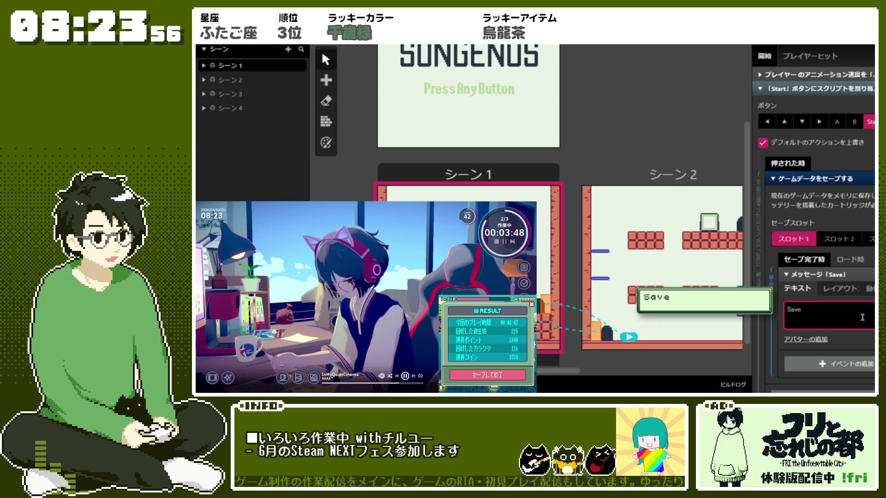
{"action": "type", "text": "d."}
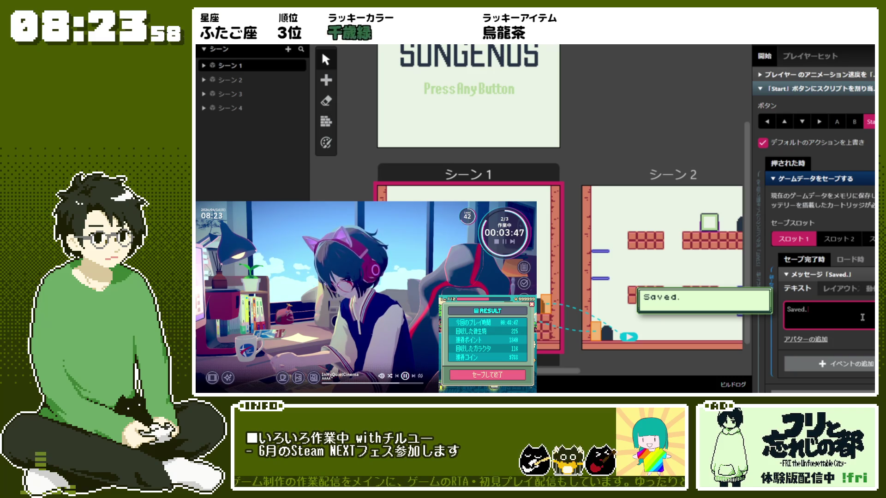
{"action": "left_click", "coordinate": [844, 273]}
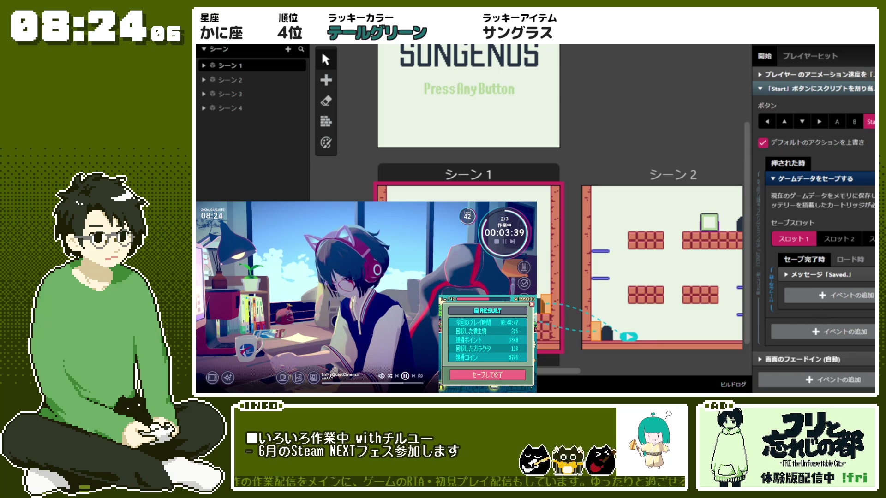
{"action": "scroll", "coordinate": [455, 111], "scroll_direction": "up", "scroll_amount": 3}
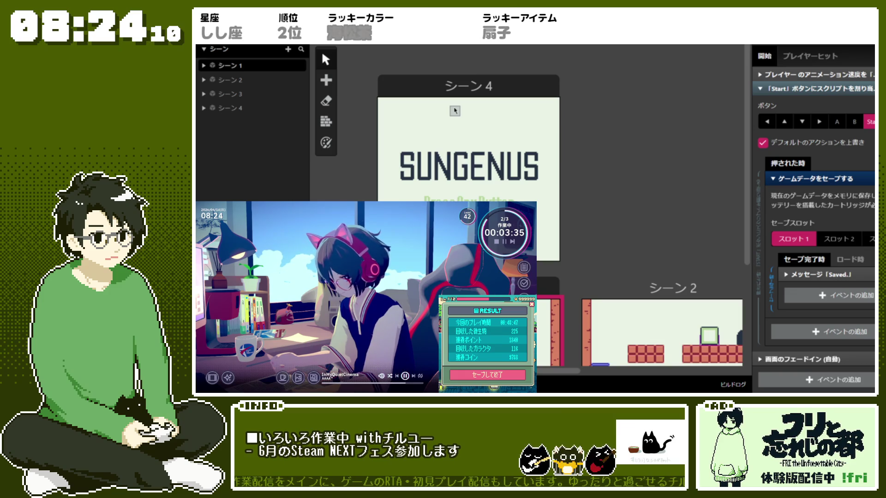
- Set the Scene 4 title screen's player sprite sheet to player-Sheet
{"action": "left_click", "coordinate": [482, 103]}
{"action": "scroll", "coordinate": [462, 184], "scroll_direction": "down", "scroll_amount": 4}
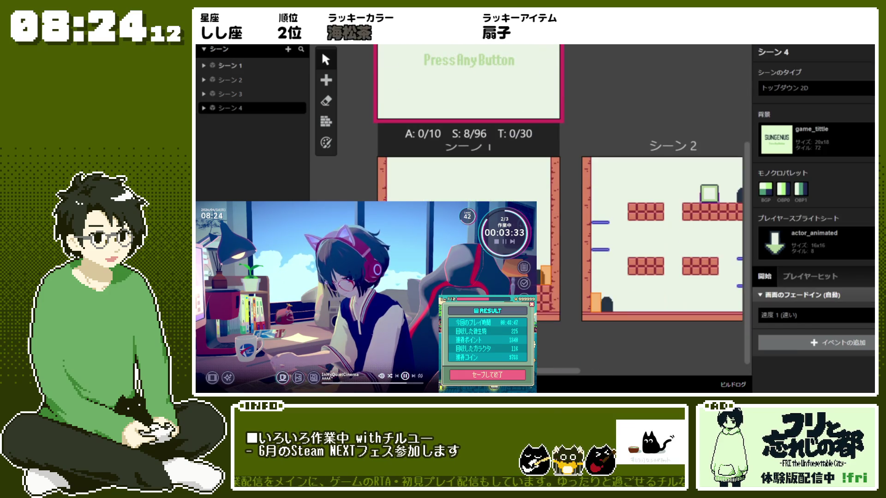
{"action": "left_click", "coordinate": [388, 107]}
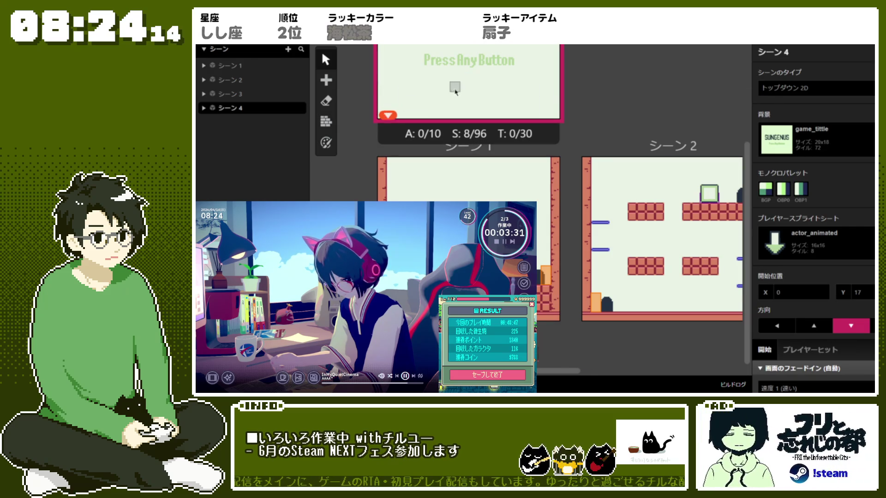
{"action": "scroll", "coordinate": [454, 139], "scroll_direction": "up", "scroll_amount": 4}
{"action": "scroll", "coordinate": [829, 254], "scroll_direction": "down", "scroll_amount": 1}
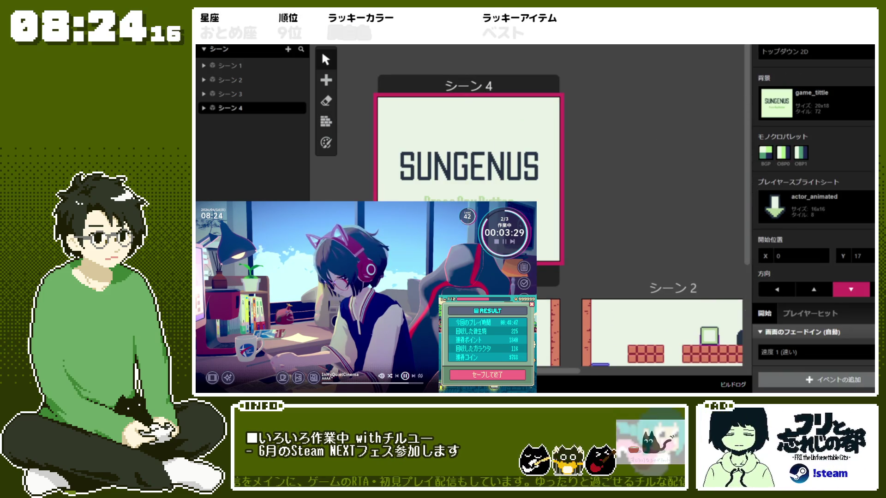
{"action": "left_click", "coordinate": [814, 206]}
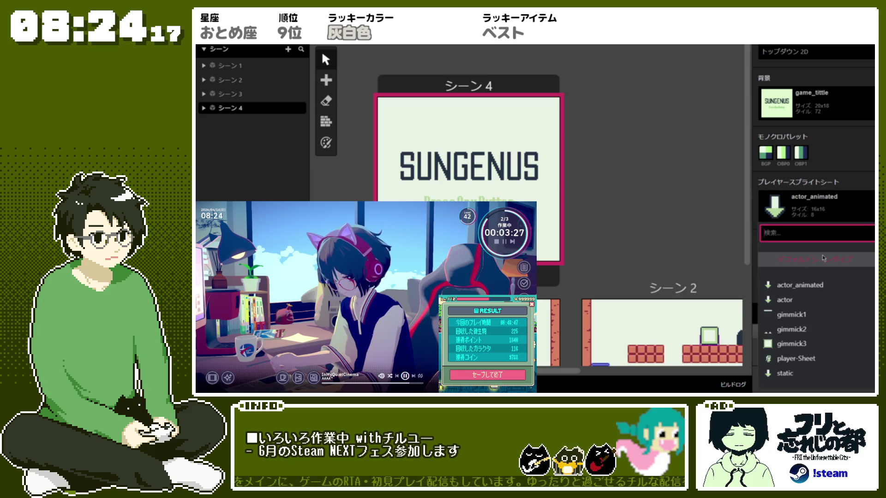
{"action": "left_click", "coordinate": [833, 359]}
- Add a Hide Player actor event to Scene 4's On Init script
{"action": "left_click", "coordinate": [836, 388]}
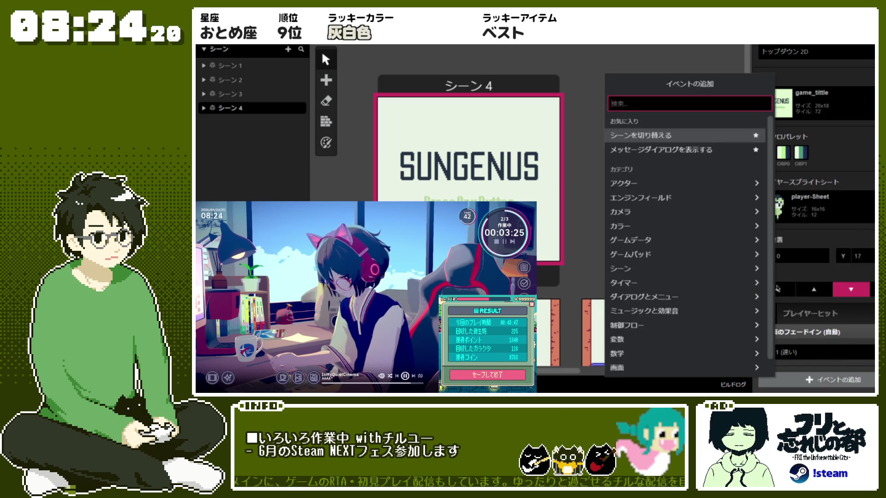
{"action": "left_click", "coordinate": [689, 163]}
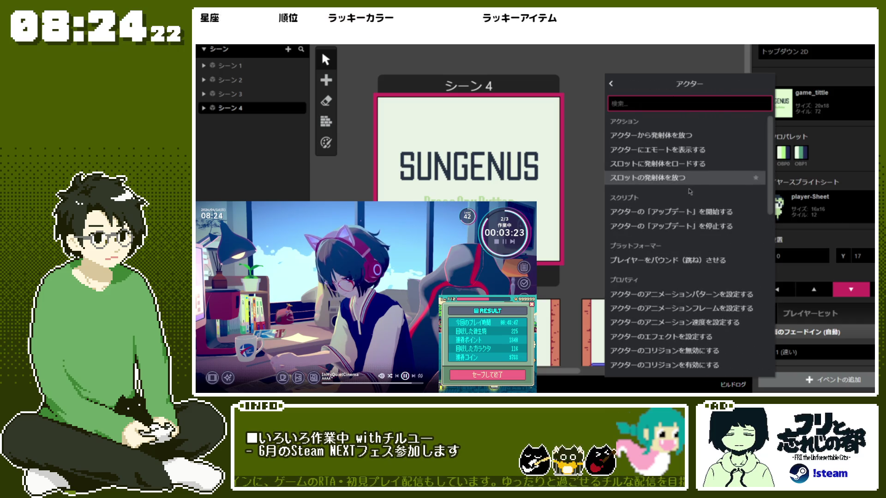
{"action": "scroll", "coordinate": [705, 258], "scroll_direction": "down", "scroll_amount": 5}
{"action": "scroll", "coordinate": [706, 257], "scroll_direction": "down", "scroll_amount": 4}
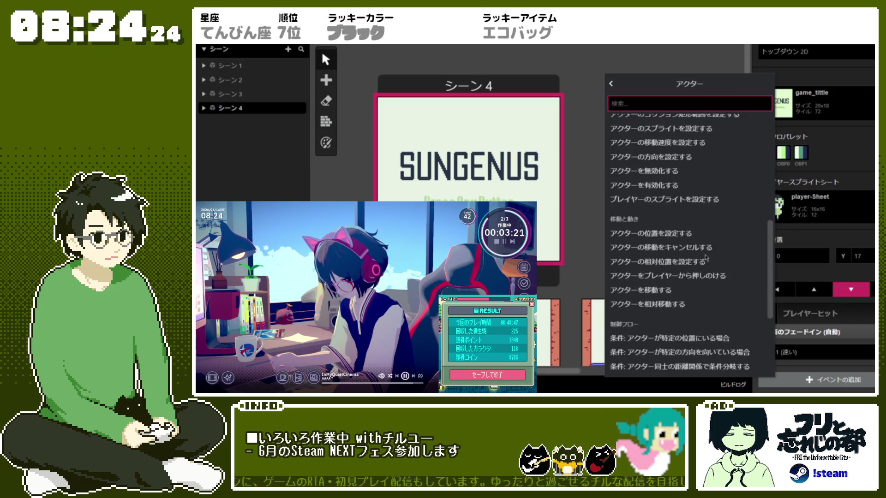
{"action": "scroll", "coordinate": [692, 248], "scroll_direction": "down", "scroll_amount": 3}
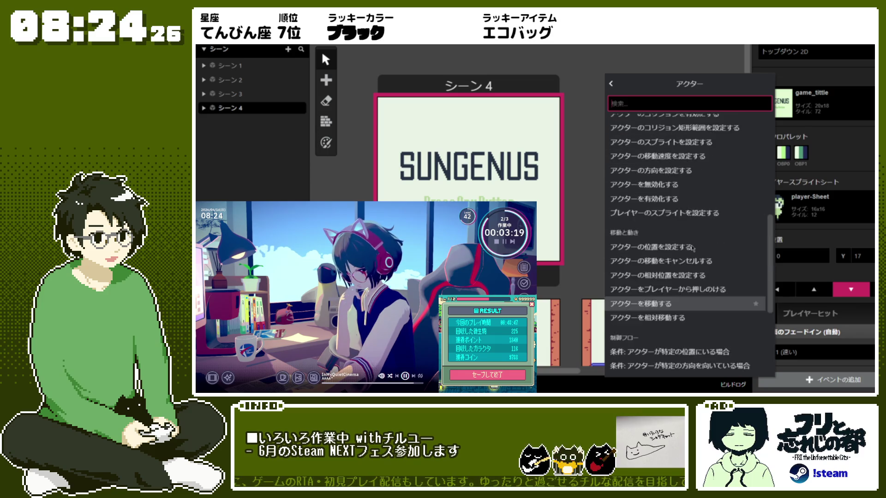
{"action": "left_click", "coordinate": [683, 276]}
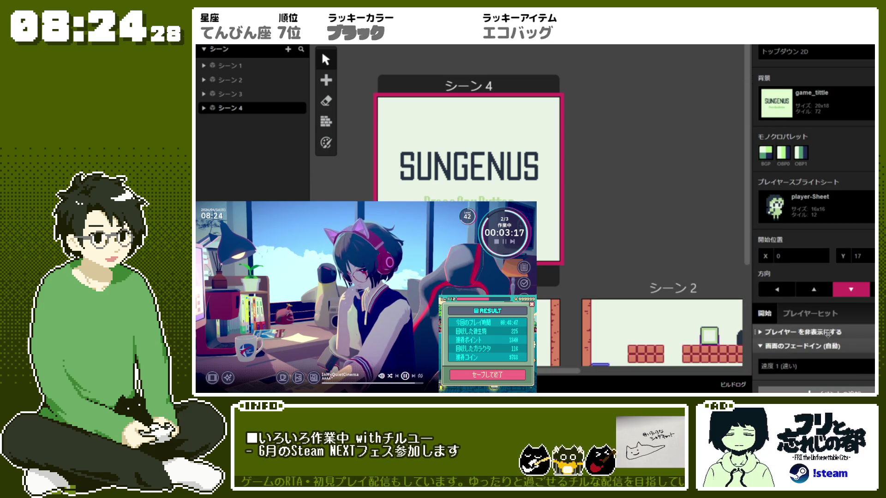
{"action": "left_click", "coordinate": [803, 332]}
{"action": "scroll", "coordinate": [482, 175], "scroll_direction": "down", "scroll_amount": 3}
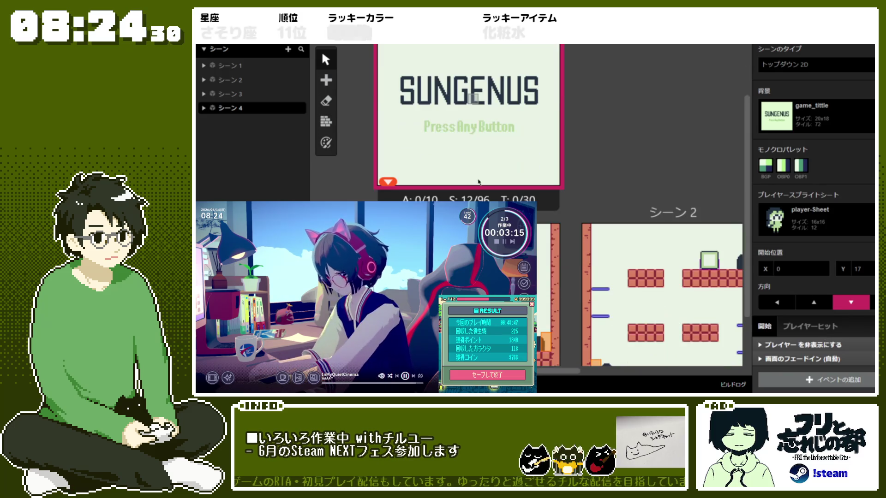
- Add a button-press script to Scene 4 triggered by the A button instead of B
{"action": "left_click", "coordinate": [821, 379]}
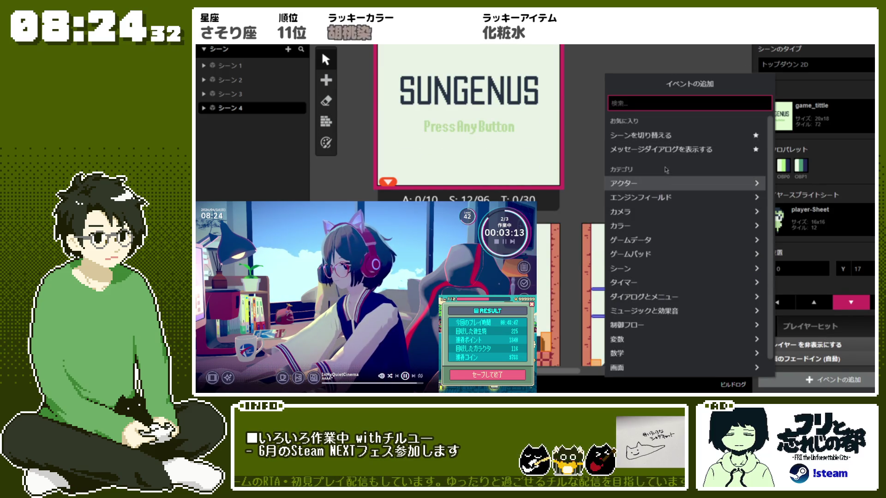
{"action": "left_click", "coordinate": [664, 254]}
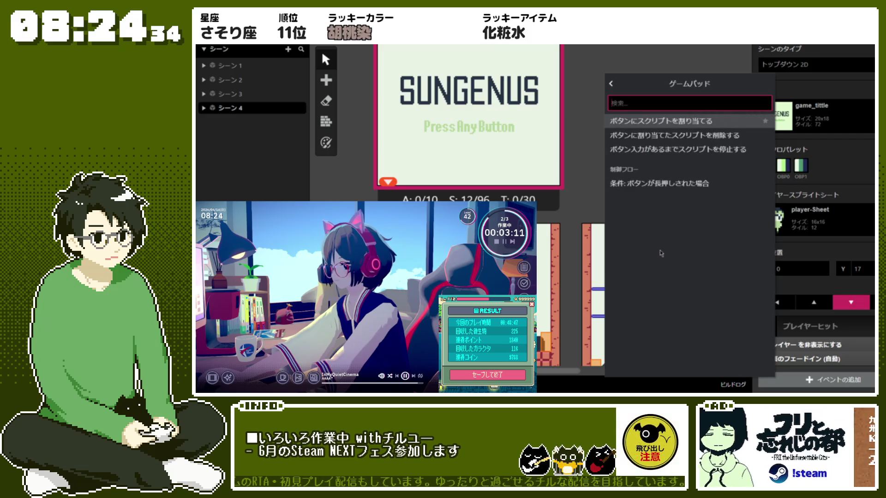
{"action": "left_click", "coordinate": [686, 121]}
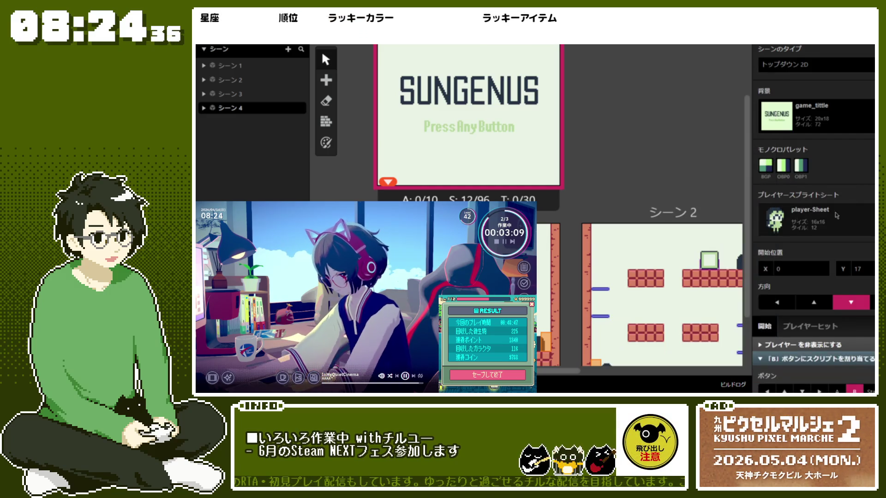
{"action": "left_click", "coordinate": [855, 279]}
{"action": "left_click", "coordinate": [839, 279]}
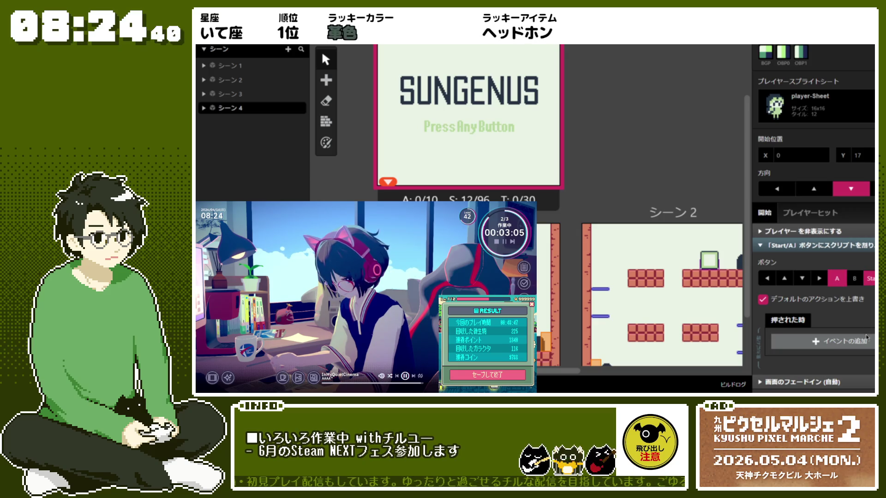
{"action": "left_click", "coordinate": [865, 341]}
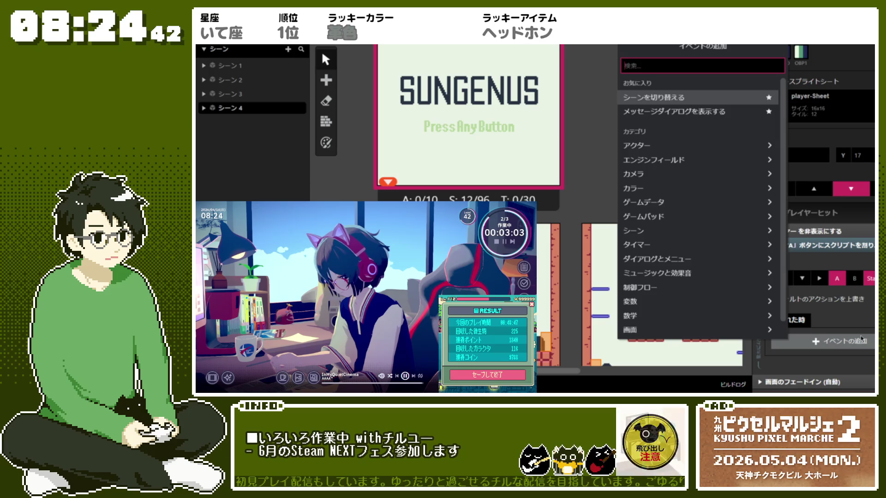
- Browse the 制御フロー condition events, then return to the categories and open ゲームデータ
{"action": "scroll", "coordinate": [739, 262], "scroll_direction": "down", "scroll_amount": 1}
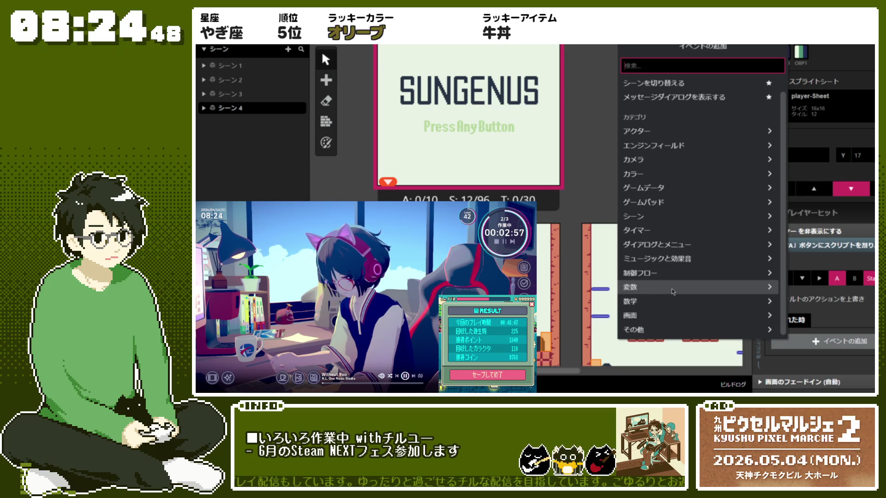
{"action": "left_click", "coordinate": [673, 273]}
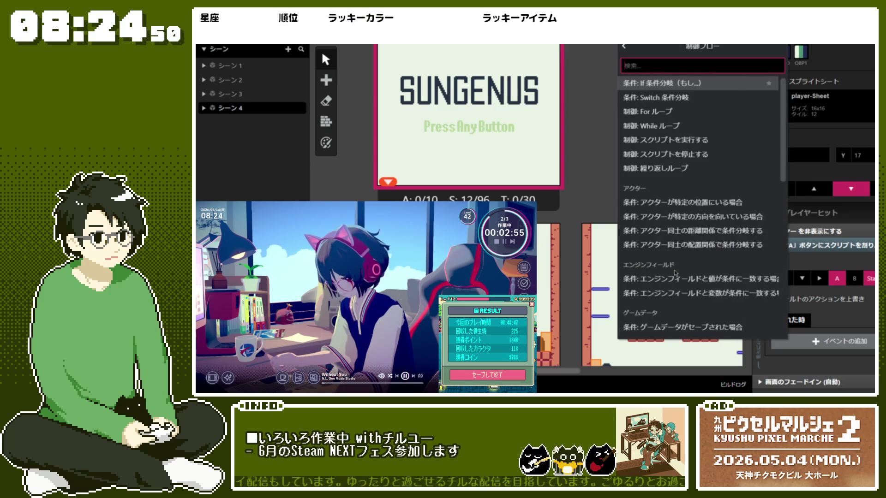
{"action": "scroll", "coordinate": [690, 250], "scroll_direction": "down", "scroll_amount": 3}
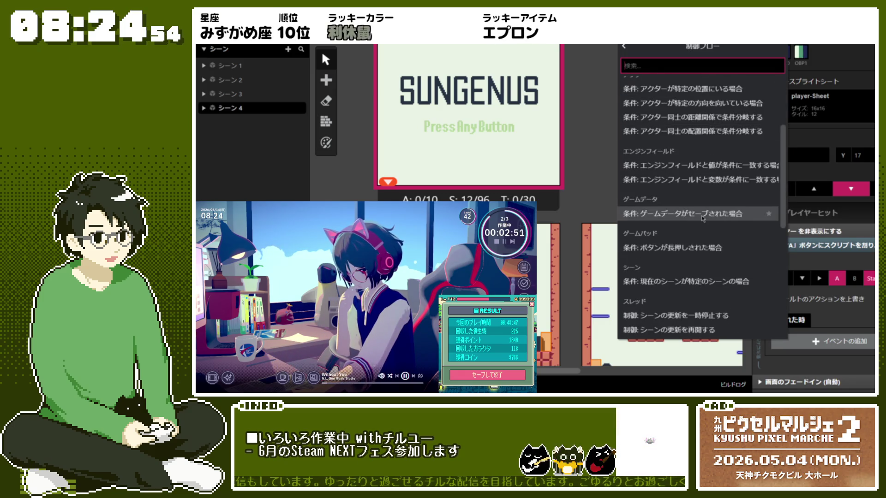
{"action": "scroll", "coordinate": [703, 219], "scroll_direction": "up", "scroll_amount": 3}
{"action": "scroll", "coordinate": [703, 219], "scroll_direction": "down", "scroll_amount": 3}
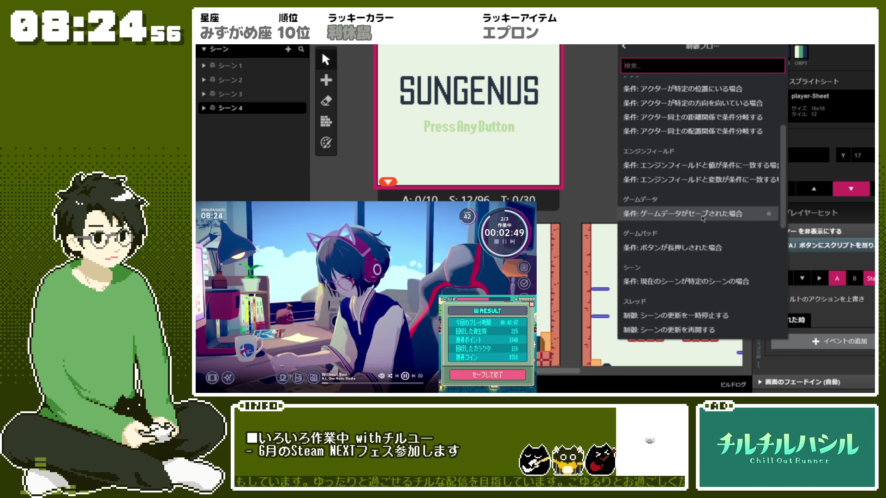
{"action": "scroll", "coordinate": [712, 216], "scroll_direction": "up", "scroll_amount": 3}
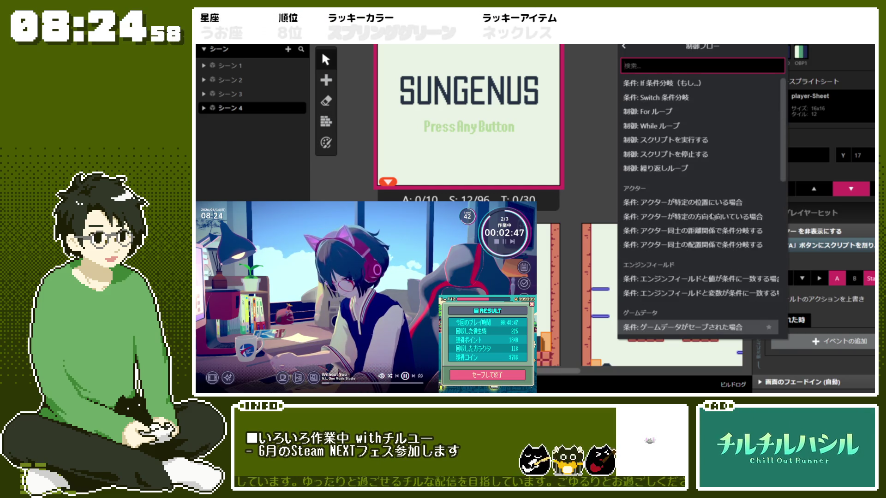
{"action": "scroll", "coordinate": [713, 218], "scroll_direction": "down", "scroll_amount": 2}
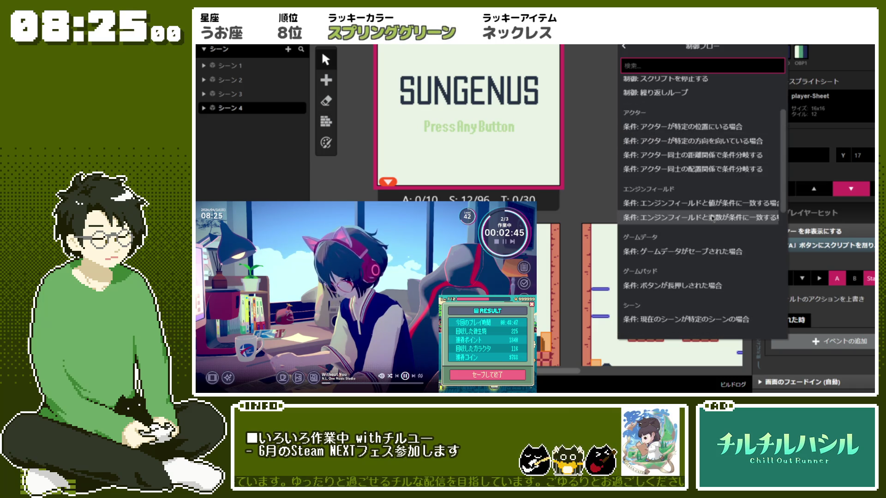
{"action": "scroll", "coordinate": [713, 217], "scroll_direction": "down", "scroll_amount": 2}
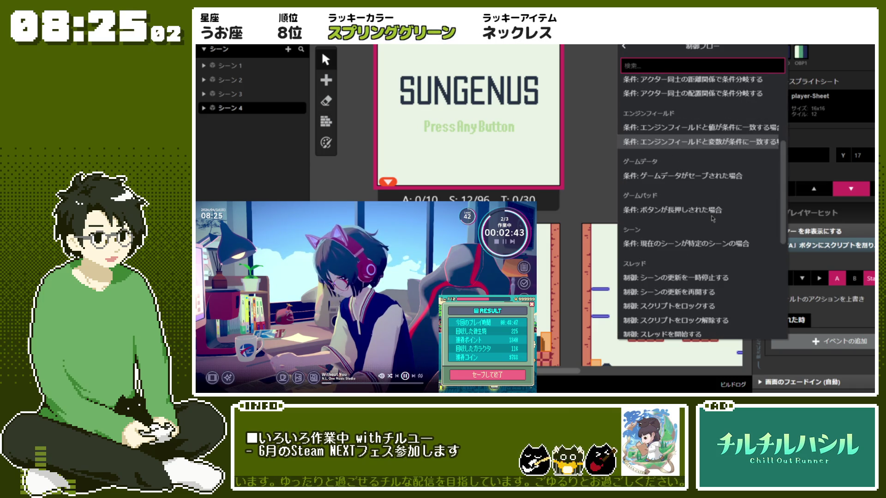
{"action": "scroll", "coordinate": [713, 218], "scroll_direction": "down", "scroll_amount": 6}
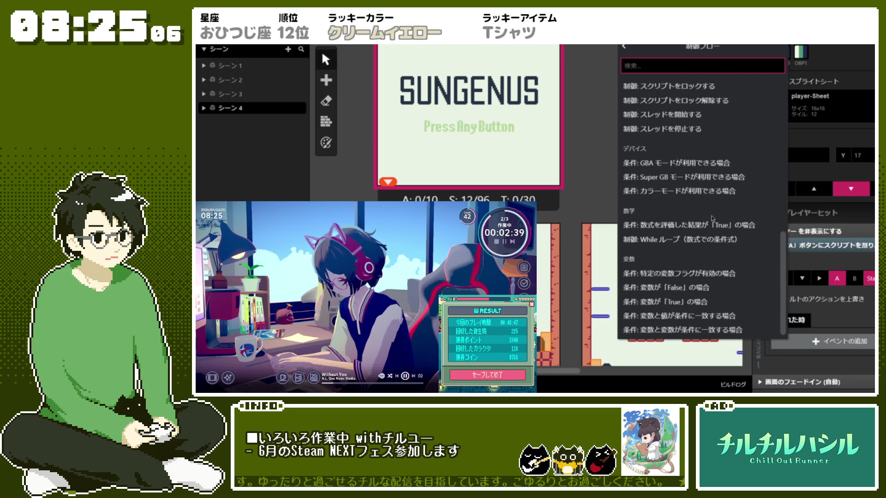
{"action": "scroll", "coordinate": [713, 219], "scroll_direction": "up", "scroll_amount": 12}
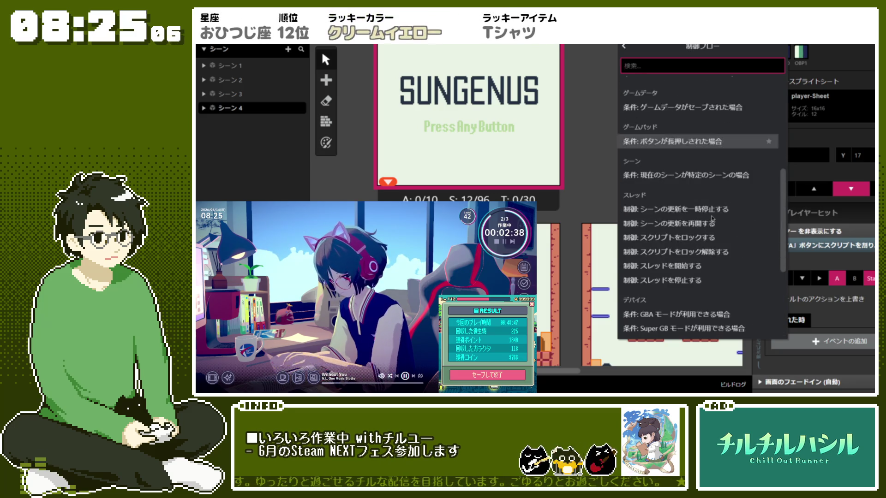
{"action": "left_click", "coordinate": [624, 50]}
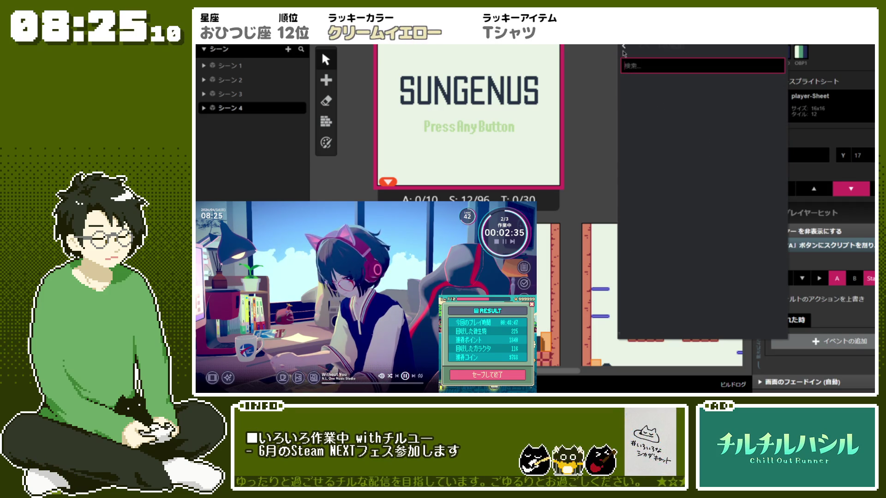
{"action": "left_click", "coordinate": [676, 192]}
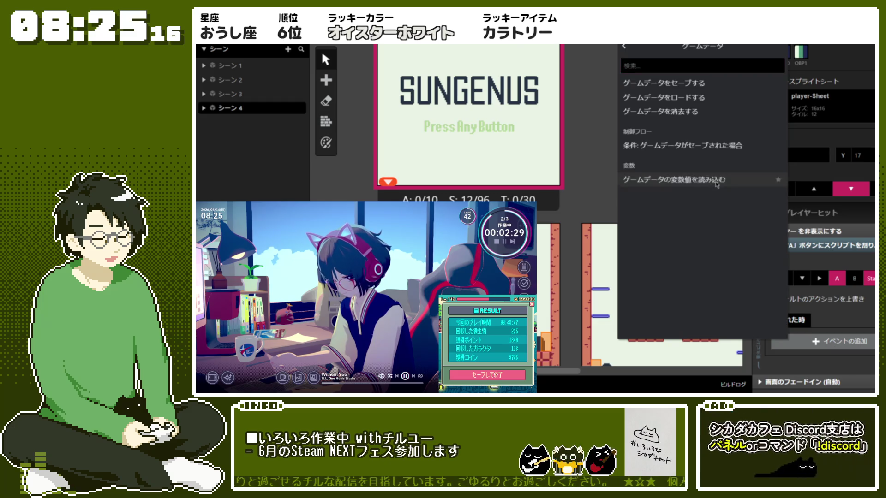
- Add a ゲームデータの変数値を読み込む event loading slot 1 data into $Local 0
{"action": "left_click", "coordinate": [713, 179]}
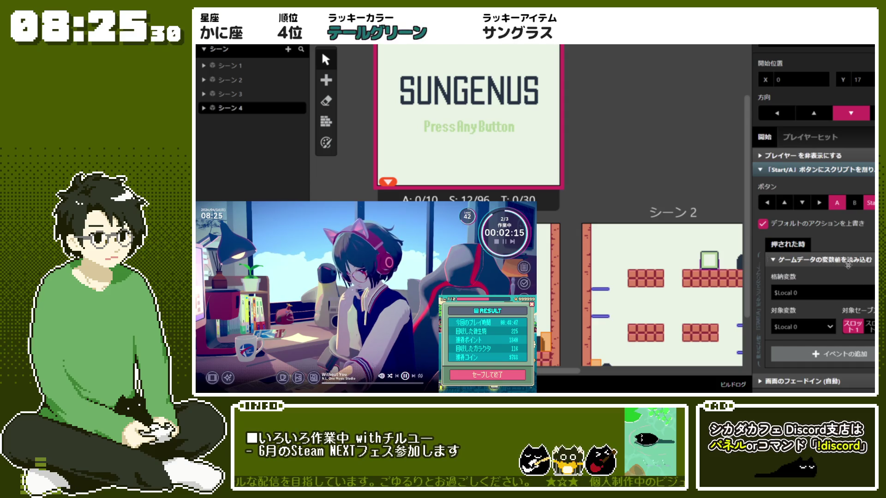
{"action": "left_click", "coordinate": [830, 292]}
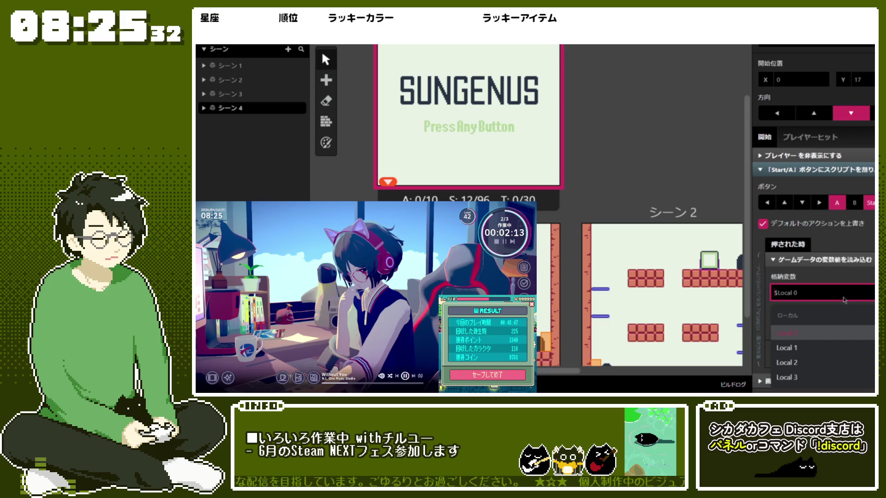
{"action": "left_click", "coordinate": [844, 319]}
{"action": "left_click", "coordinate": [840, 305]}
{"action": "left_click", "coordinate": [840, 305]}
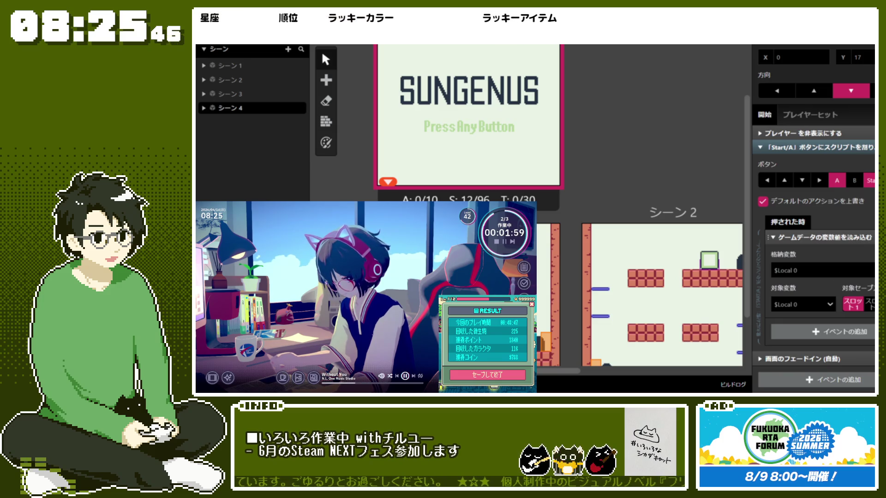
- Replace the variable-load event with a ゲームデータをロードする event using スロット1
{"action": "left_click", "coordinate": [870, 237]}
{"action": "left_click", "coordinate": [844, 342]}
{"action": "left_click", "coordinate": [822, 318]}
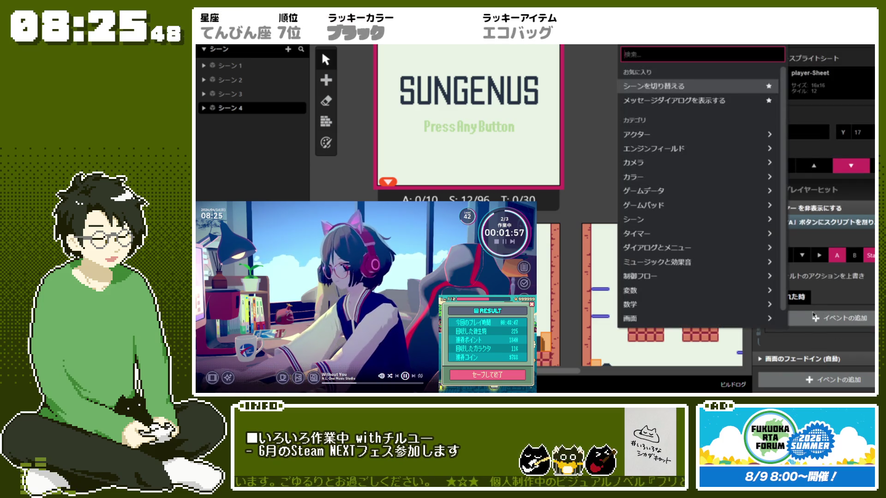
{"action": "left_click", "coordinate": [691, 198]}
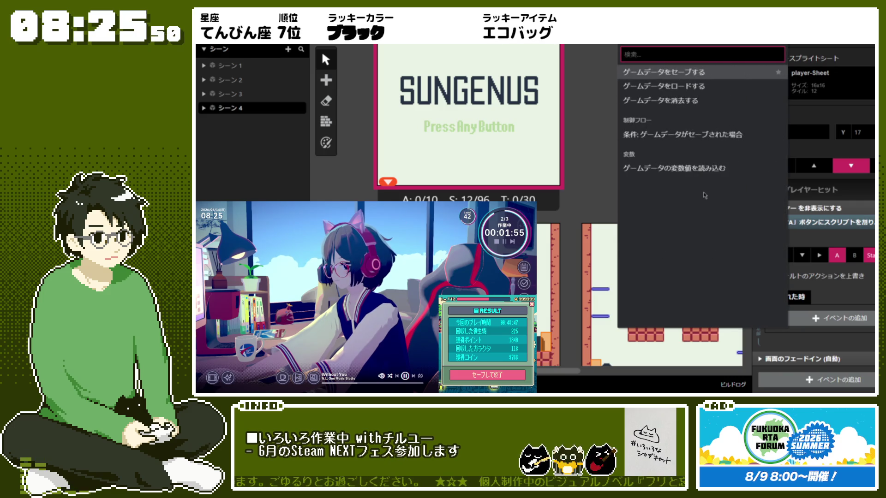
{"action": "left_click", "coordinate": [736, 89]}
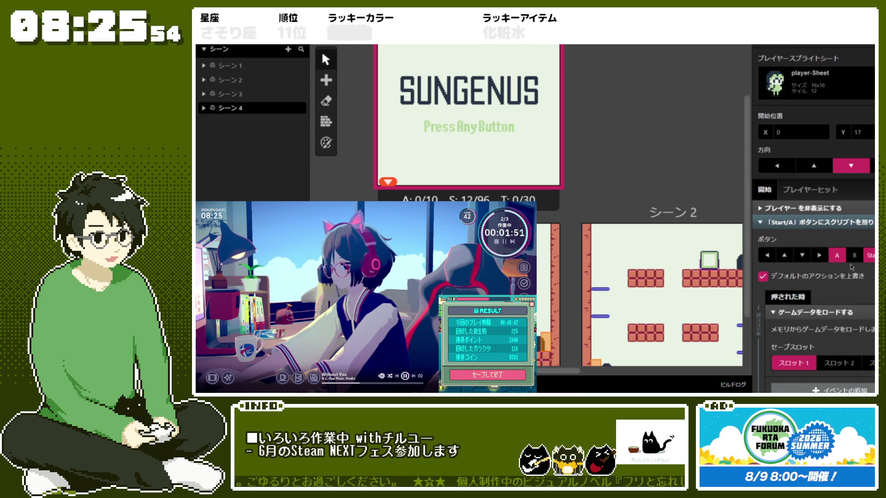
{"action": "scroll", "coordinate": [852, 268], "scroll_direction": "down", "scroll_amount": 2}
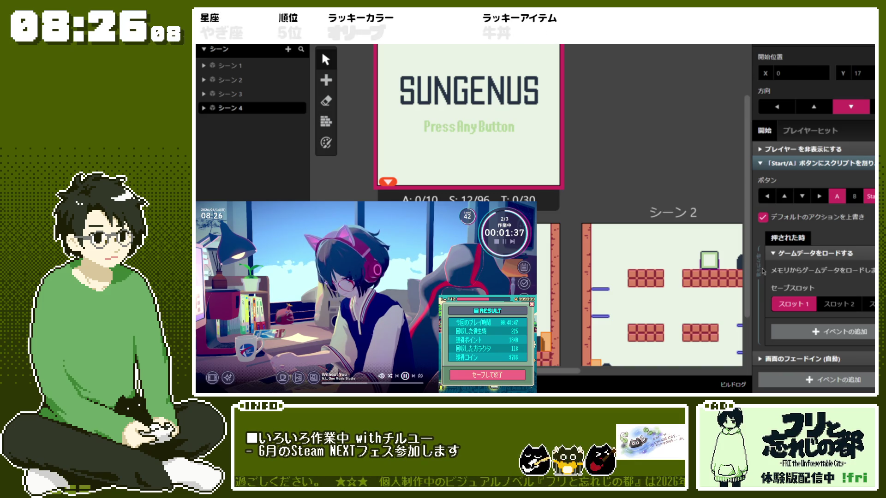
{"action": "left_click", "coordinate": [868, 249]}
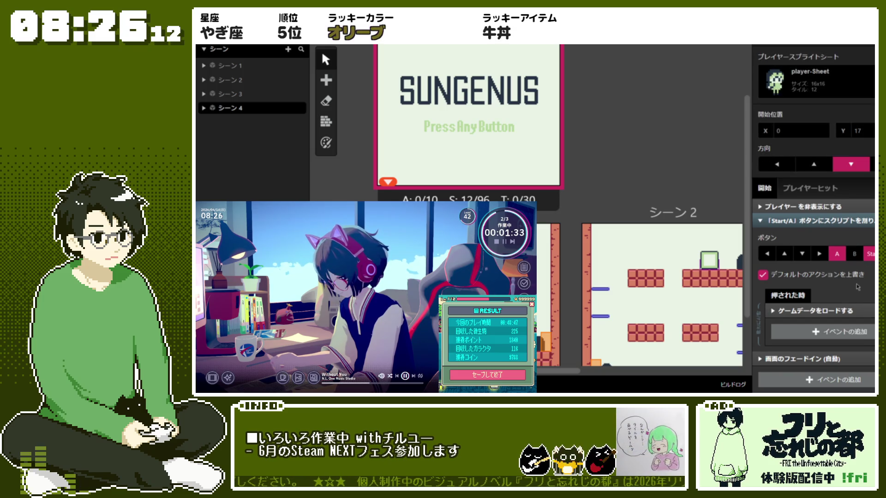
{"action": "left_click", "coordinate": [847, 311]}
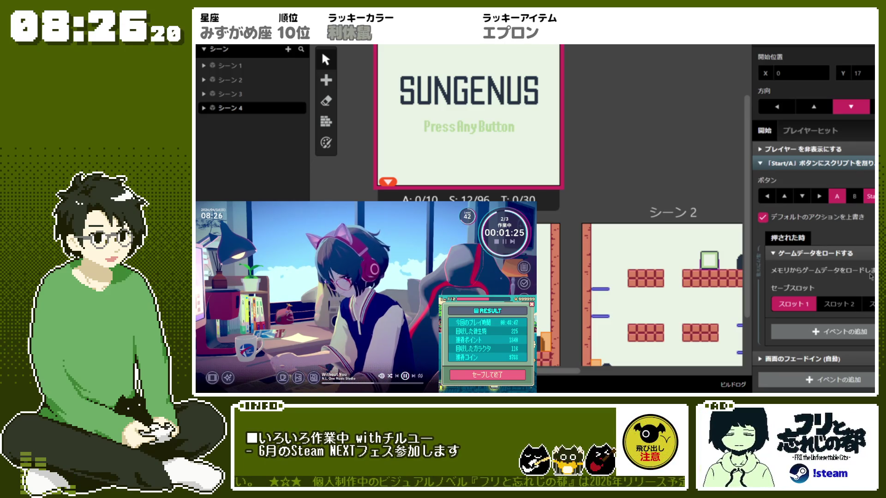
{"action": "left_click", "coordinate": [811, 340]}
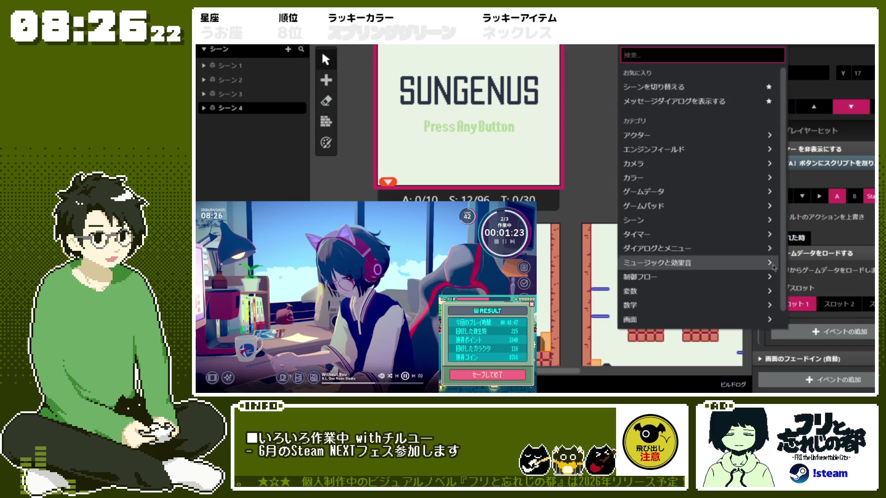
{"action": "left_click", "coordinate": [739, 198]}
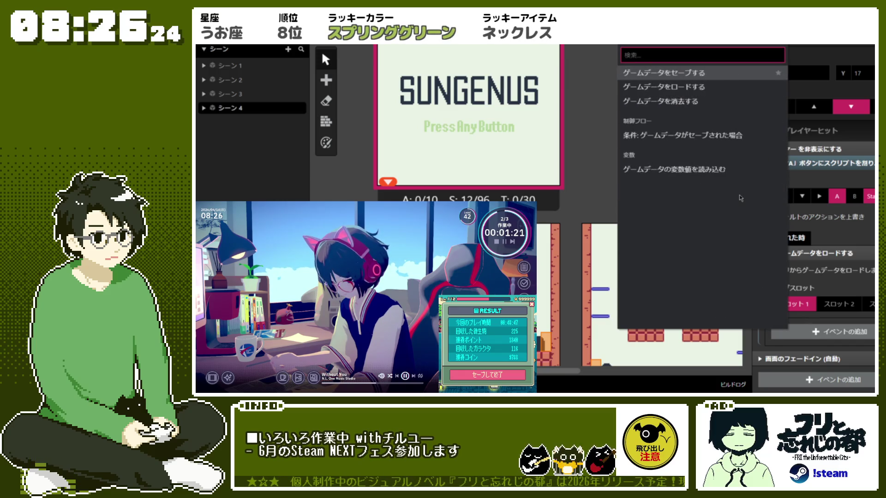
{"action": "left_click", "coordinate": [844, 224]}
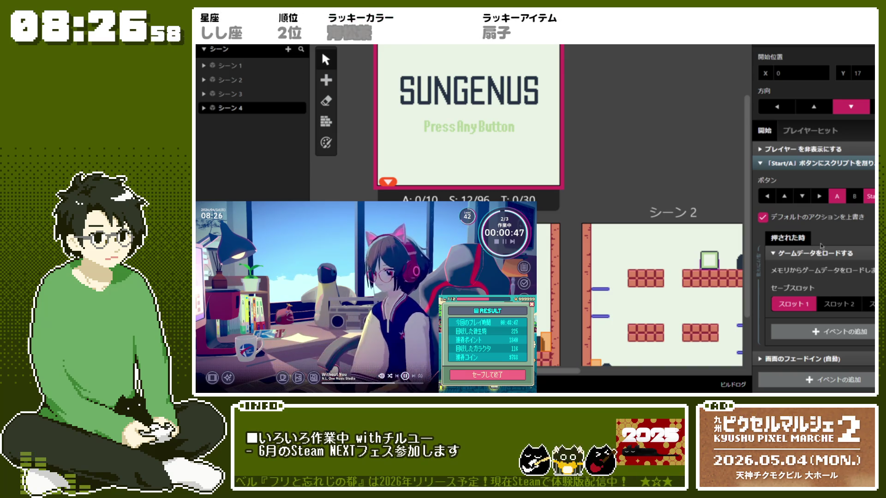
- Add a 条件: ゲームデータがセーブされた場合 check for slot 1 after the load event
{"action": "left_click", "coordinate": [826, 331]}
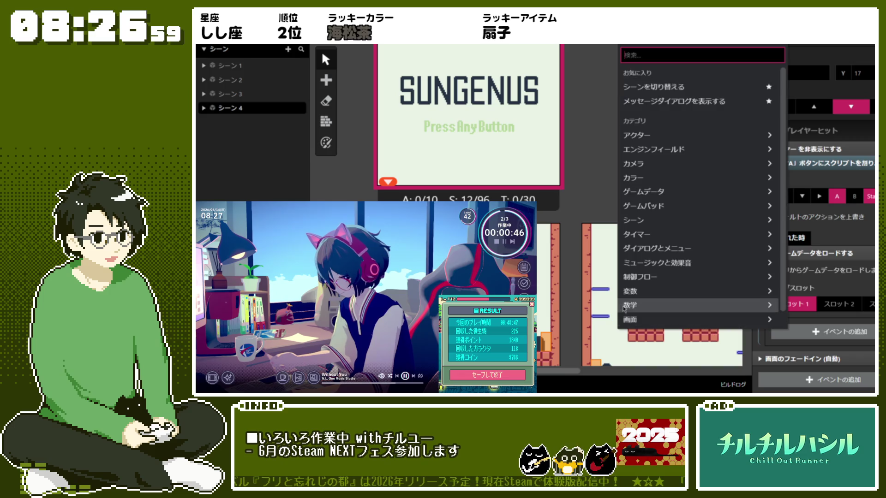
{"action": "left_click", "coordinate": [669, 277]}
{"action": "scroll", "coordinate": [718, 159], "scroll_direction": "down", "scroll_amount": 3}
{"action": "scroll", "coordinate": [718, 158], "scroll_direction": "down", "scroll_amount": 2}
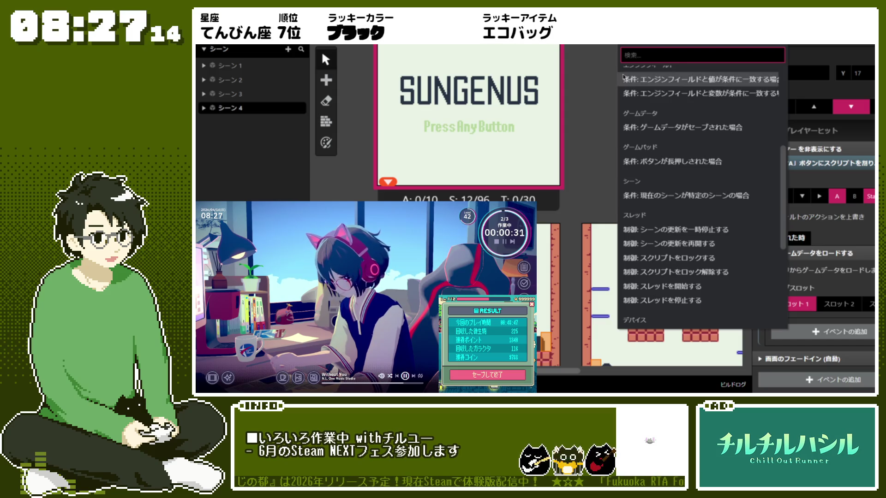
{"action": "left_click", "coordinate": [683, 127]}
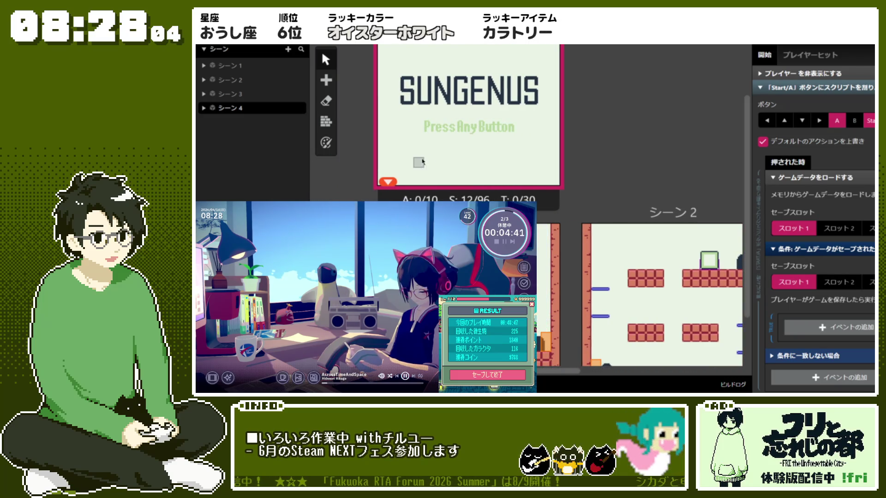
- Delete the ゲームデータをロードする event, then select シーン 3 on the canvas
{"action": "scroll", "coordinate": [524, 97], "scroll_direction": "up", "scroll_amount": 2}
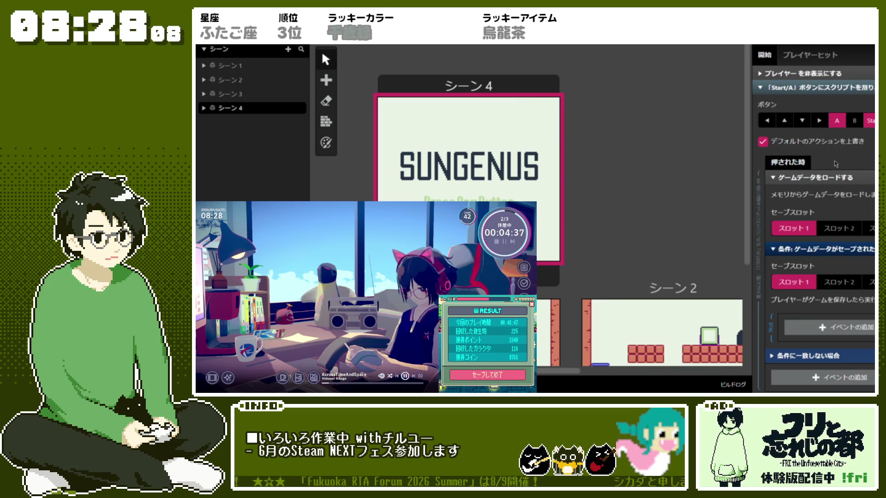
{"action": "scroll", "coordinate": [838, 167], "scroll_direction": "down", "scroll_amount": 2}
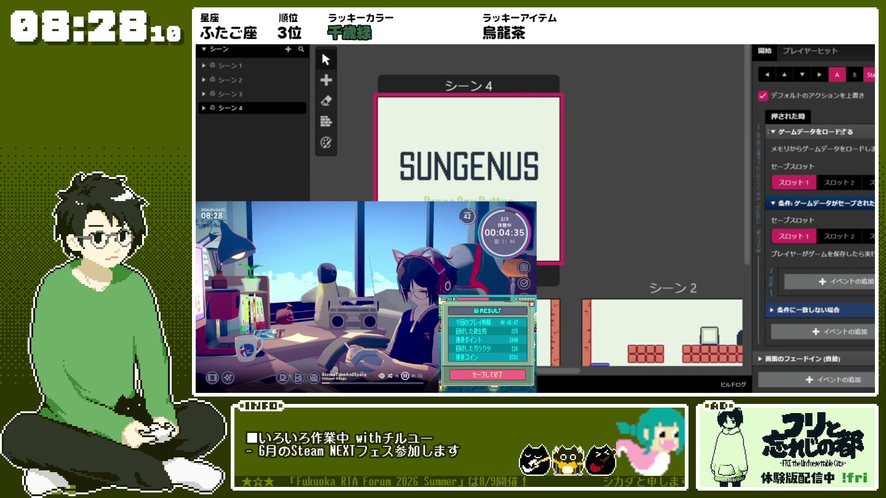
{"action": "key", "text": "Delete"}
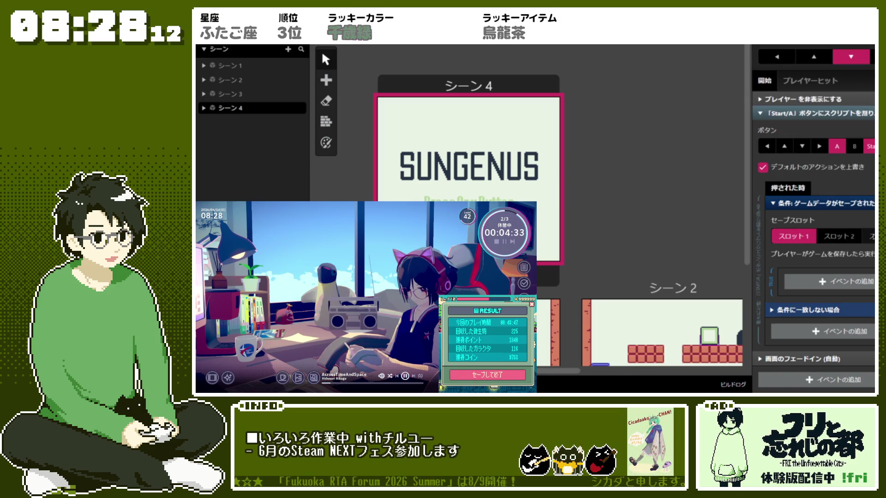
{"action": "scroll", "coordinate": [815, 207], "scroll_direction": "up", "scroll_amount": 4}
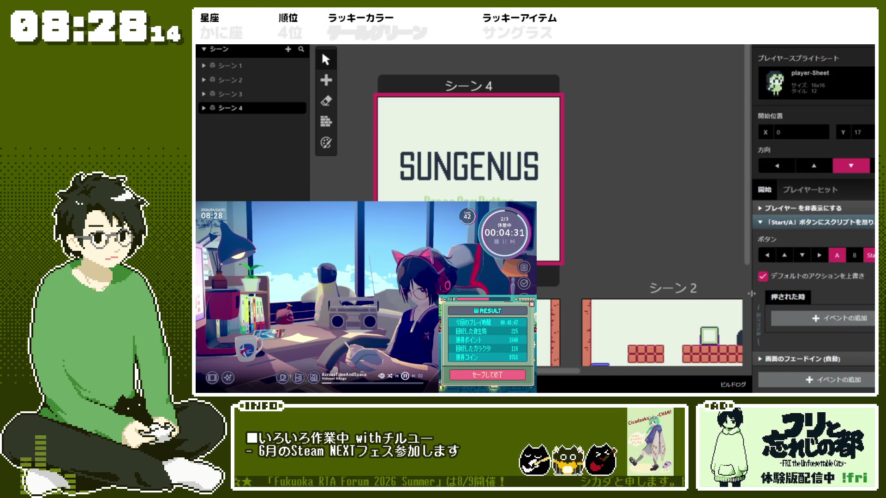
{"action": "scroll", "coordinate": [554, 231], "scroll_direction": "down", "scroll_amount": 4}
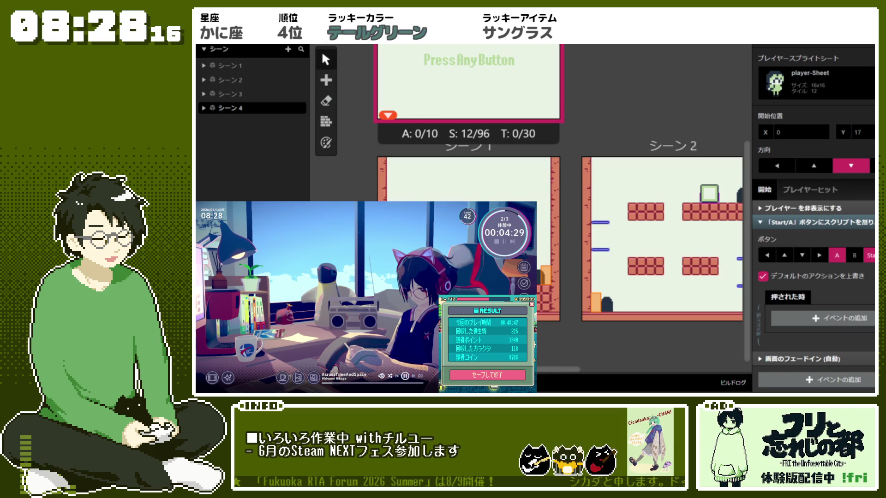
{"action": "scroll", "coordinate": [699, 370], "scroll_direction": "right", "scroll_amount": 3}
{"action": "left_click", "coordinate": [698, 229]}
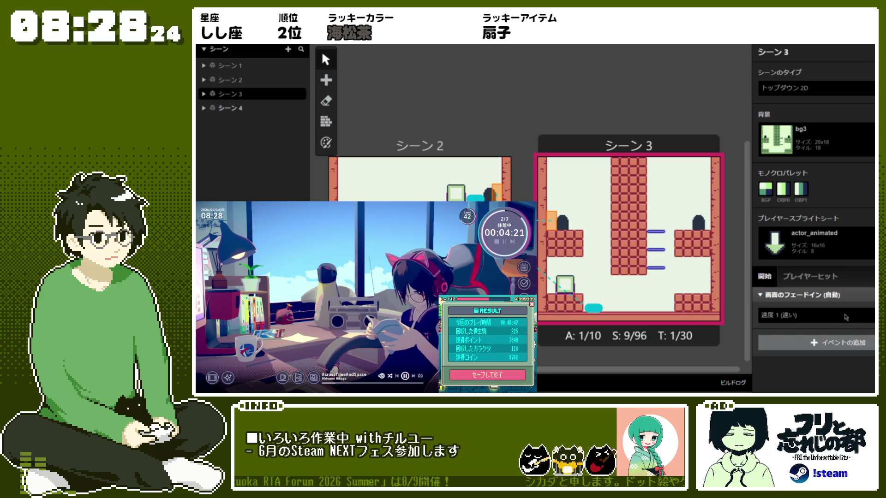
- Place a trigger on Scene 3's right edge, then delete it
{"action": "left_click", "coordinate": [327, 80]}
{"action": "left_click", "coordinate": [348, 107]}
{"action": "left_click", "coordinate": [705, 217]}
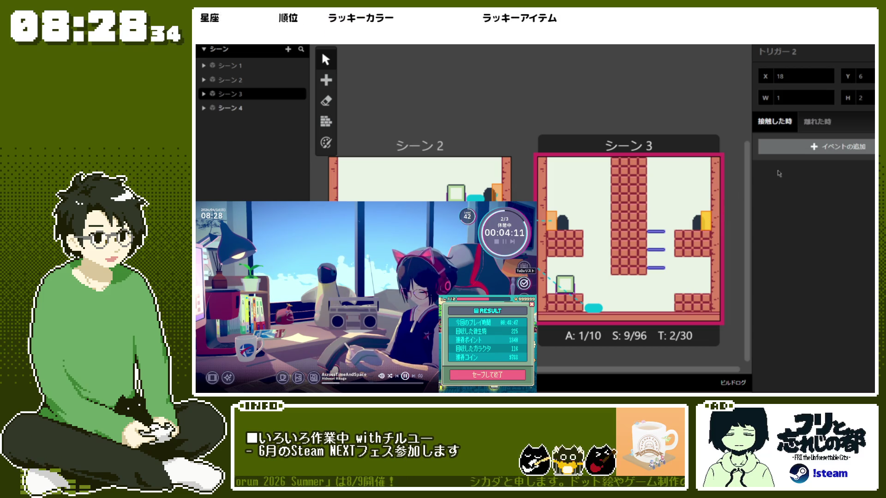
{"action": "left_click_drag", "start_coordinate": [713, 219], "coordinate": [706, 227]}
{"action": "right_click", "coordinate": [706, 226]}
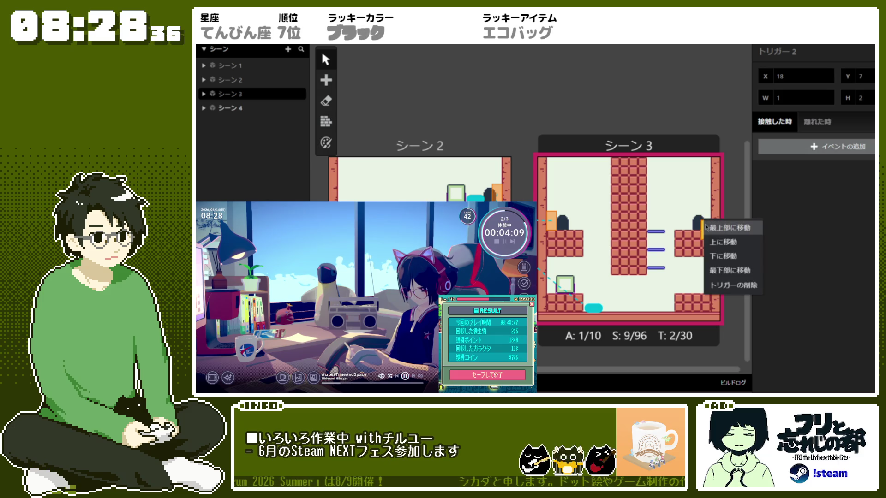
{"action": "left_click", "coordinate": [734, 285]}
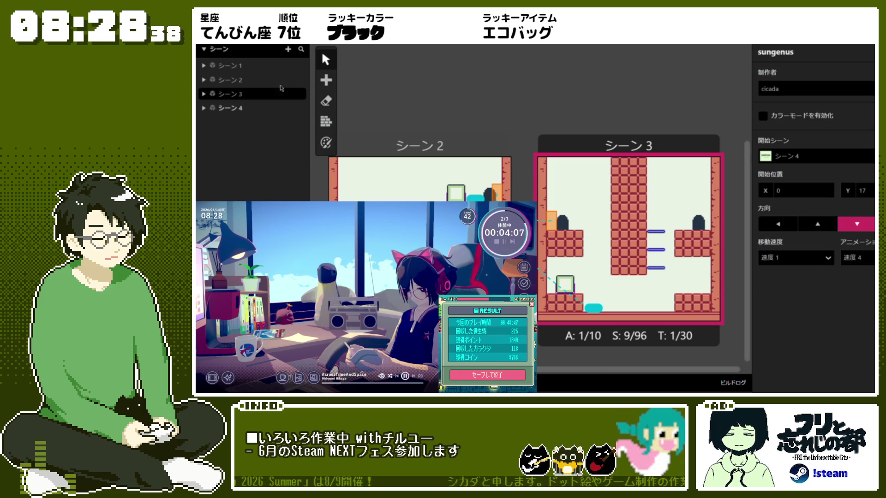
{"action": "left_click", "coordinate": [325, 82]}
- Place a new actor, Actor 2, in Scene 3 at X 17, Y 14
{"action": "left_click", "coordinate": [326, 81]}
{"action": "left_click", "coordinate": [345, 93]}
{"action": "left_click", "coordinate": [701, 287]}
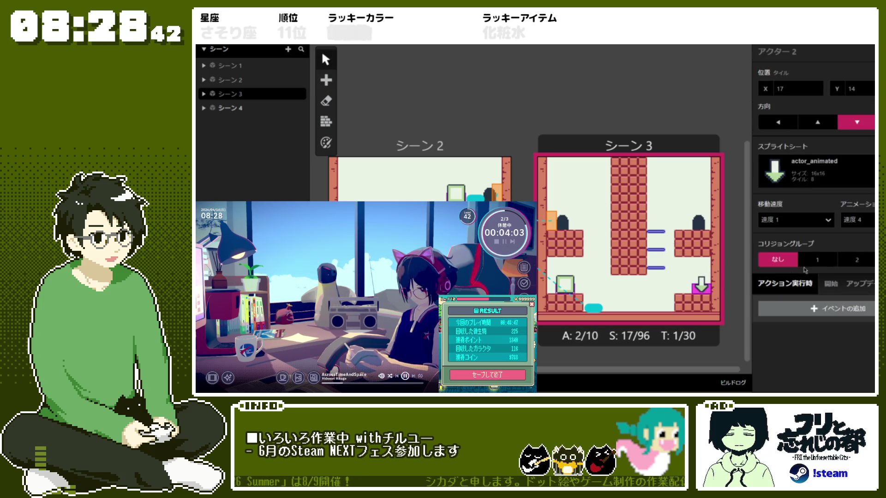
- Keep Actor 2's actor_animated sprite and set its collision group to 2
{"action": "left_click", "coordinate": [815, 171]}
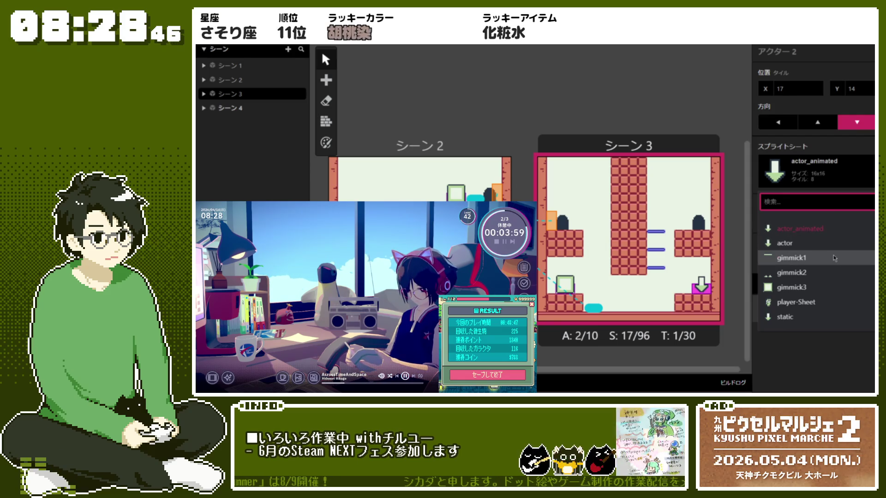
{"action": "left_click", "coordinate": [816, 362]}
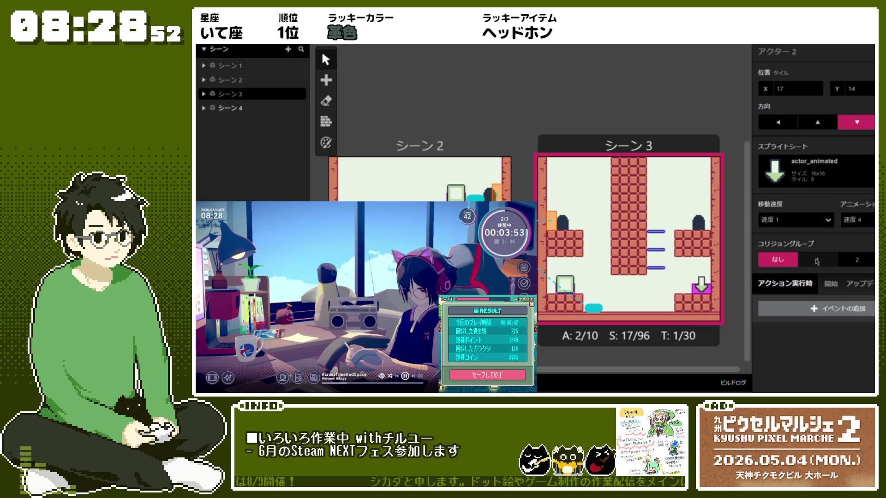
{"action": "left_click", "coordinate": [858, 283]}
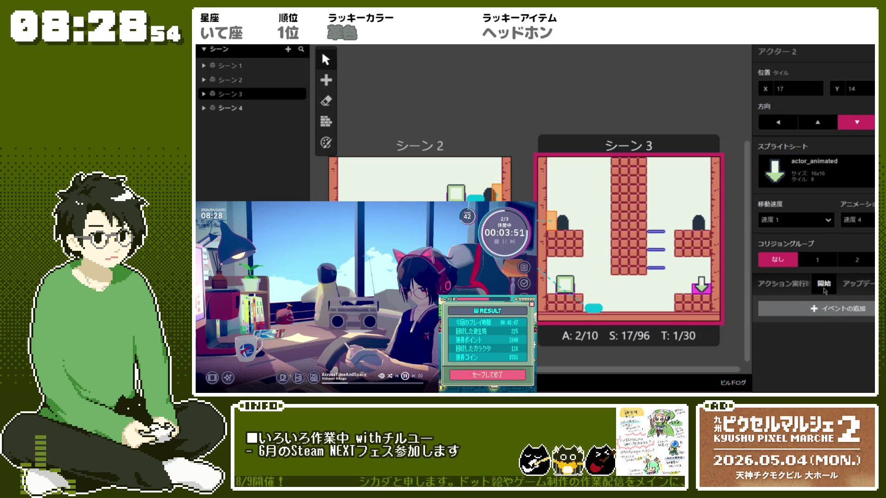
{"action": "left_click", "coordinate": [855, 284]}
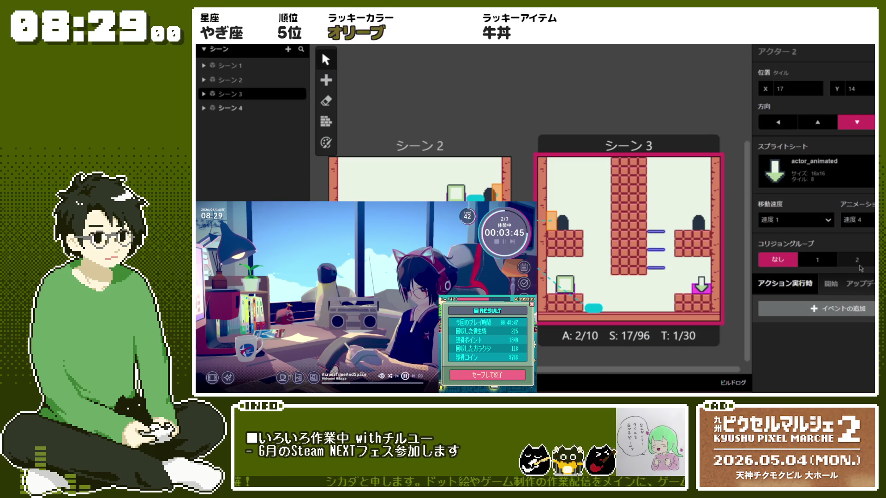
{"action": "left_click", "coordinate": [858, 261]}
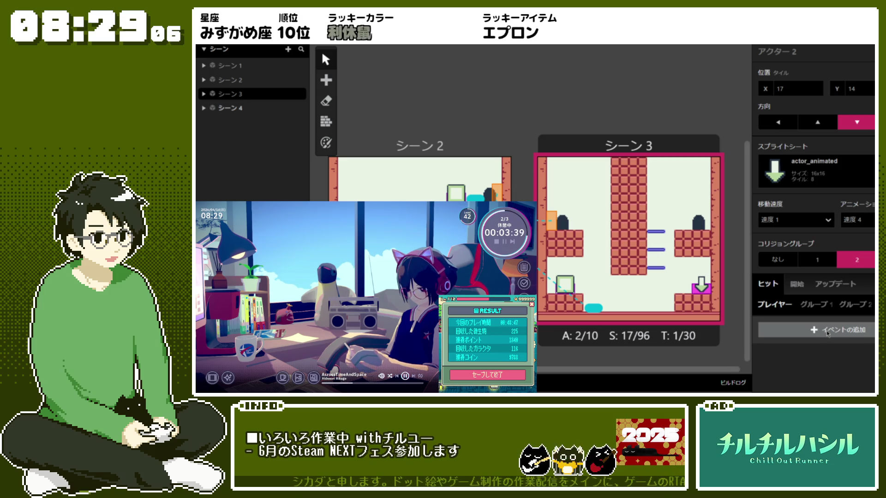
{"action": "left_click", "coordinate": [795, 332]}
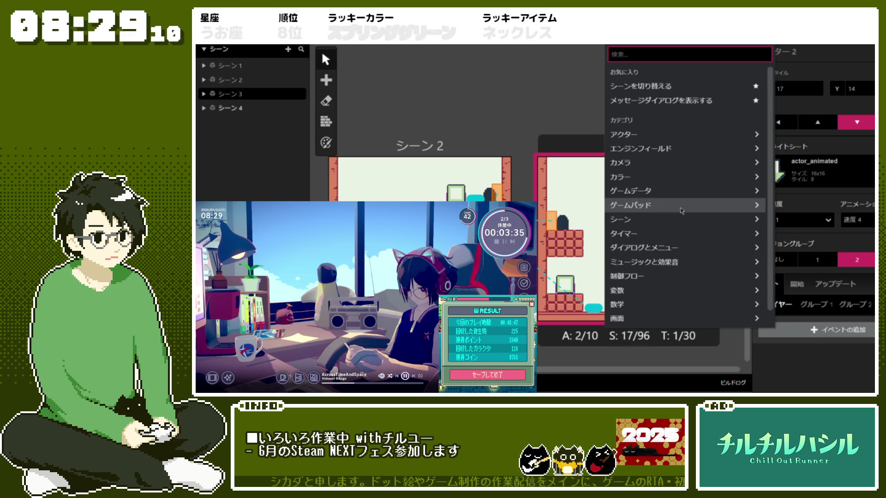
- Add a Save Game Data event for slot 1 to Actor 2's On Hit Player script
{"action": "scroll", "coordinate": [681, 211], "scroll_direction": "down", "scroll_amount": 1}
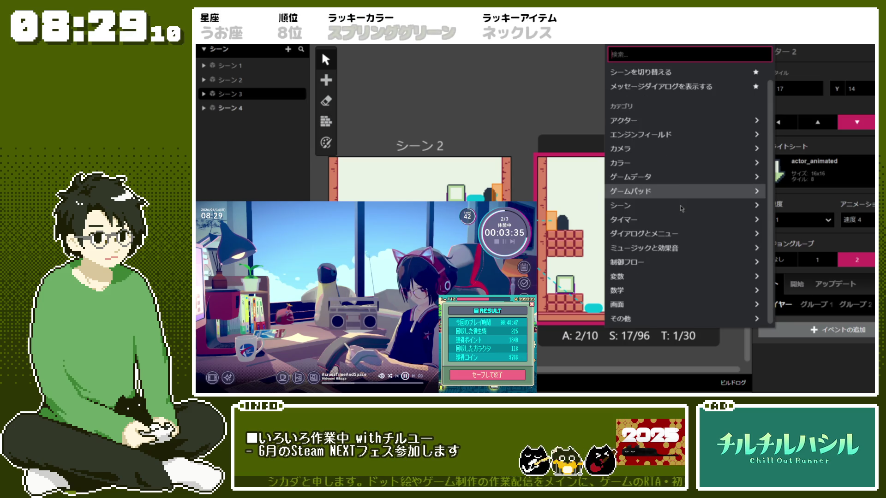
{"action": "left_click", "coordinate": [681, 181]}
{"action": "left_click", "coordinate": [676, 87]}
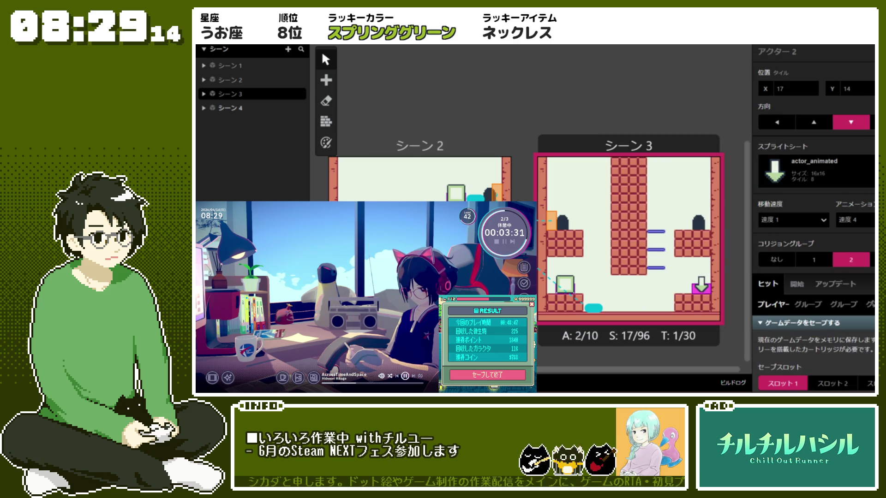
{"action": "scroll", "coordinate": [846, 337], "scroll_direction": "down", "scroll_amount": 2}
- Show a 'Saved.' message dialog under On Save once the save completes
{"action": "left_click", "coordinate": [838, 335]}
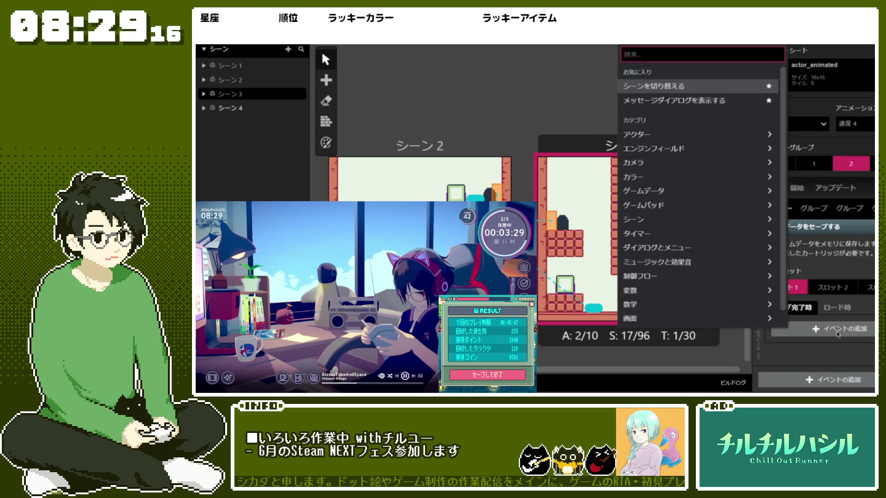
{"action": "left_click", "coordinate": [690, 99]}
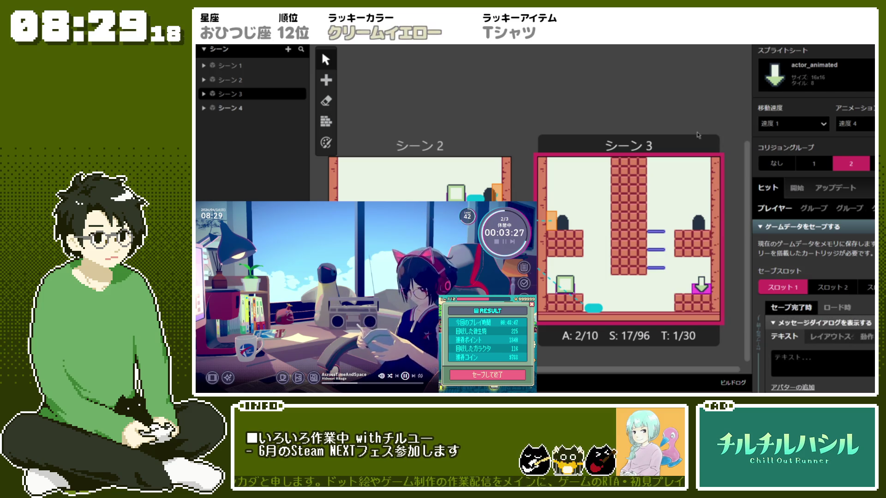
{"action": "left_click", "coordinate": [819, 370]}
{"action": "type", "text": "Saved."}
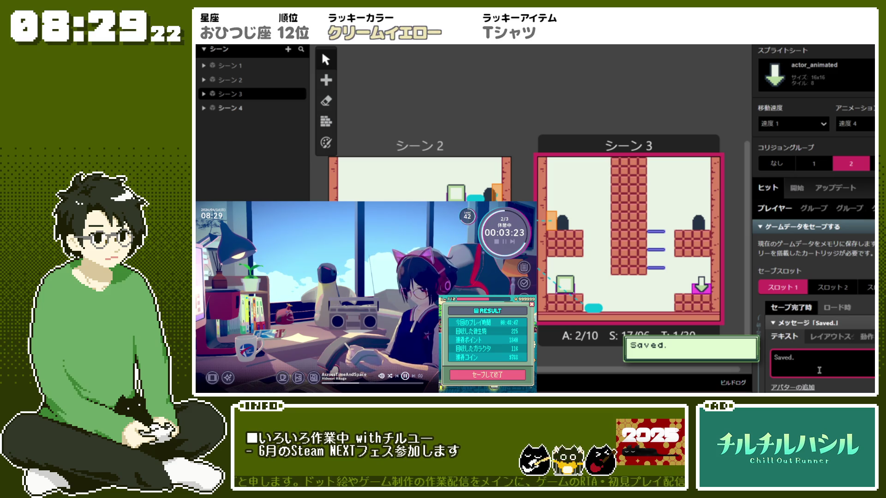
{"action": "scroll", "coordinate": [812, 351], "scroll_direction": "down", "scroll_amount": 2}
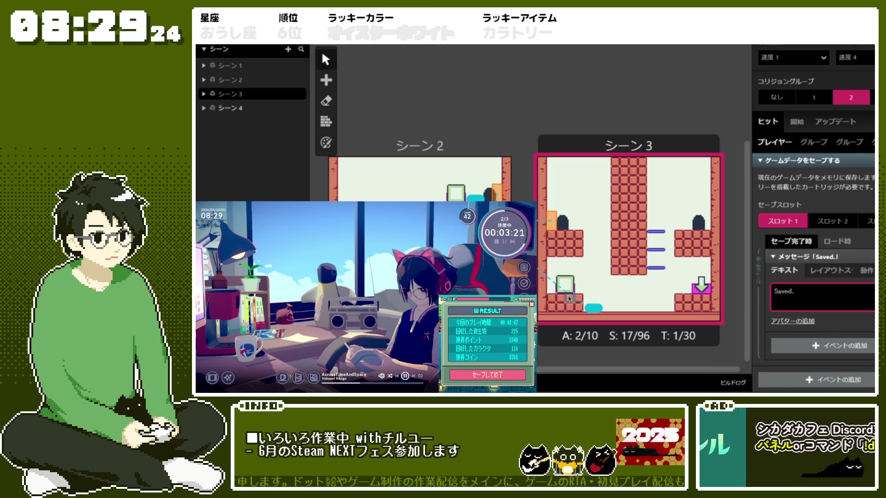
{"action": "left_click", "coordinate": [571, 290]}
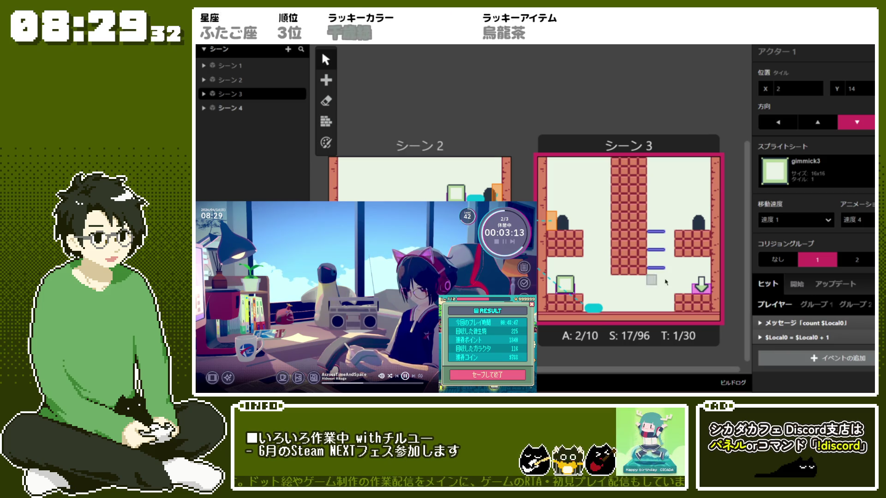
{"action": "mouse_move", "coordinate": [606, 374]}
{"action": "left_mouse_down"}
{"action": "mouse_move", "coordinate": [447, 374]}
{"action": "mouse_move", "coordinate": [606, 375]}
{"action": "left_mouse_up"}
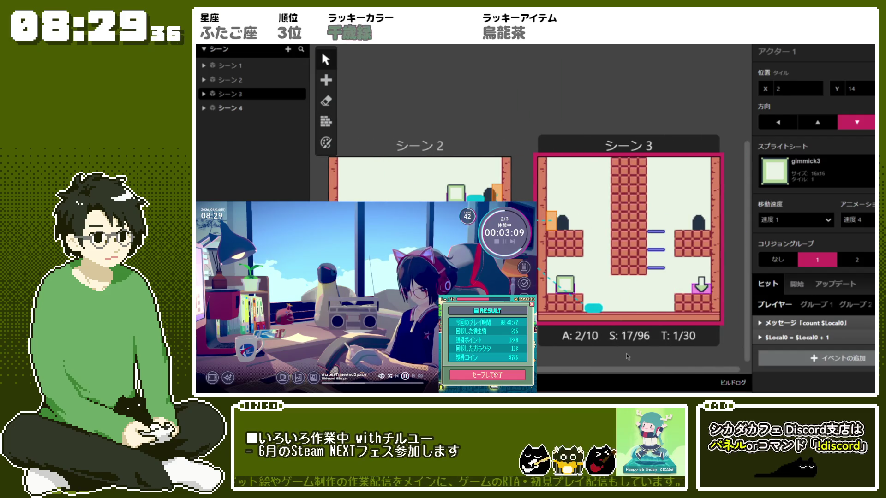
{"action": "left_click", "coordinate": [696, 307]}
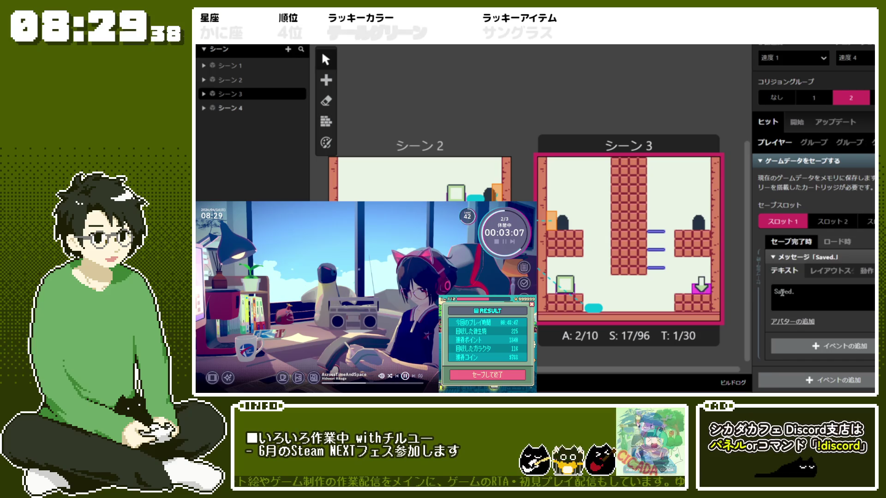
{"action": "left_click", "coordinate": [805, 254]}
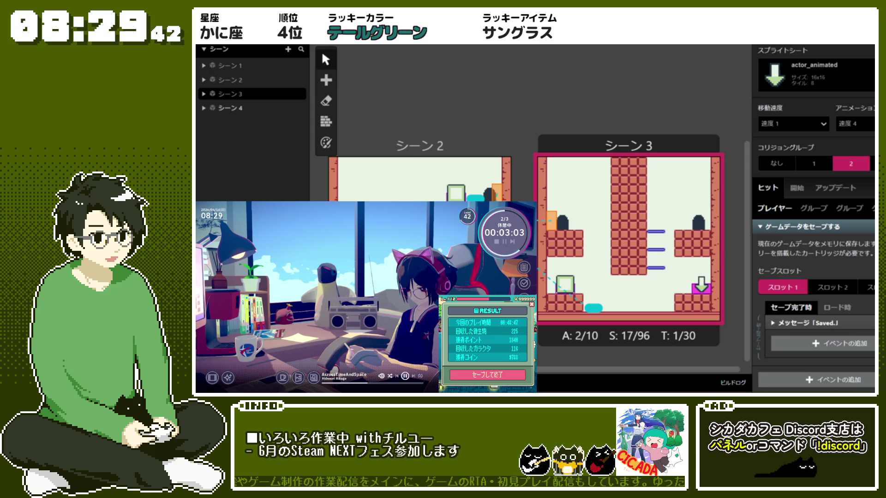
- Add an If Game Data Saved check for slot 1 after the save event
{"action": "left_click", "coordinate": [821, 344]}
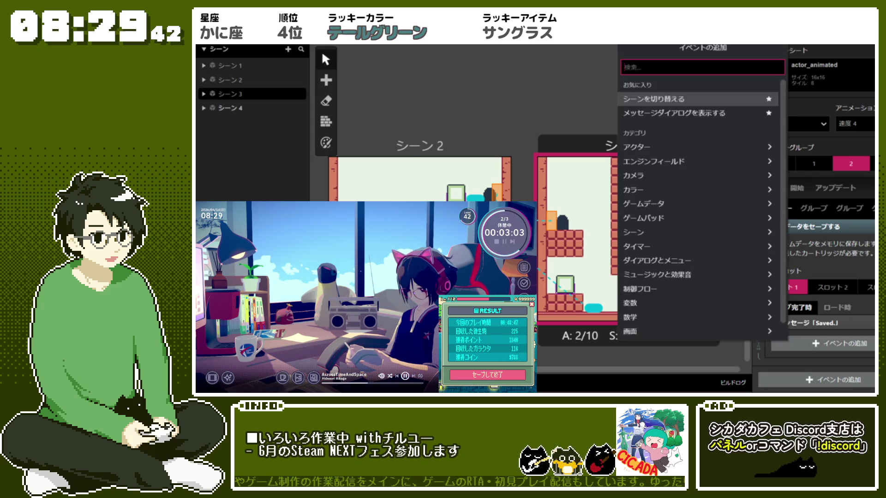
{"action": "left_click", "coordinate": [685, 206]}
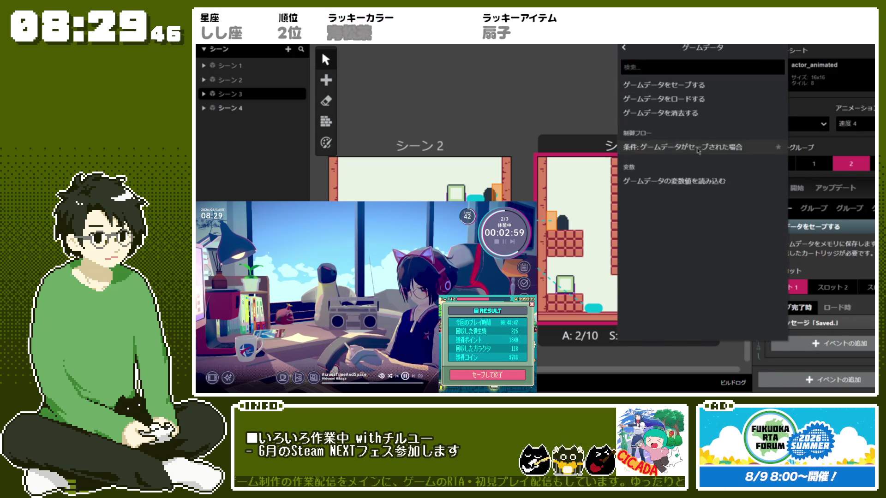
{"action": "left_click", "coordinate": [698, 148]}
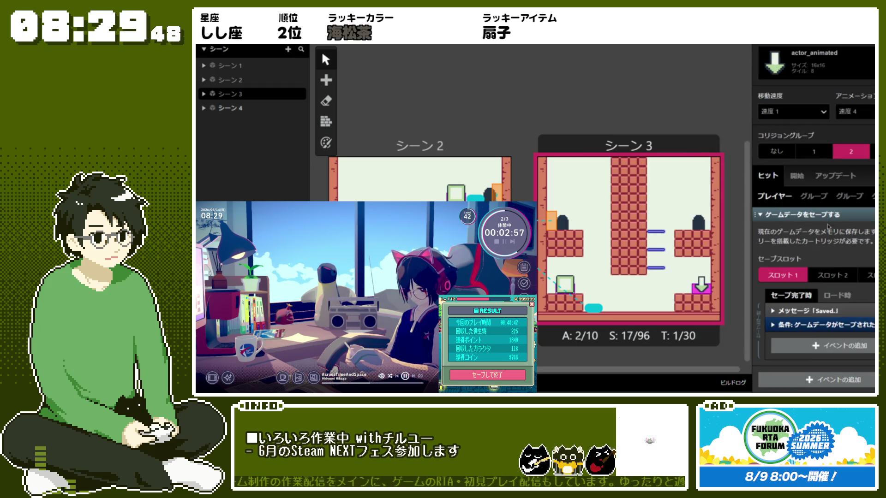
{"action": "left_click", "coordinate": [854, 325]}
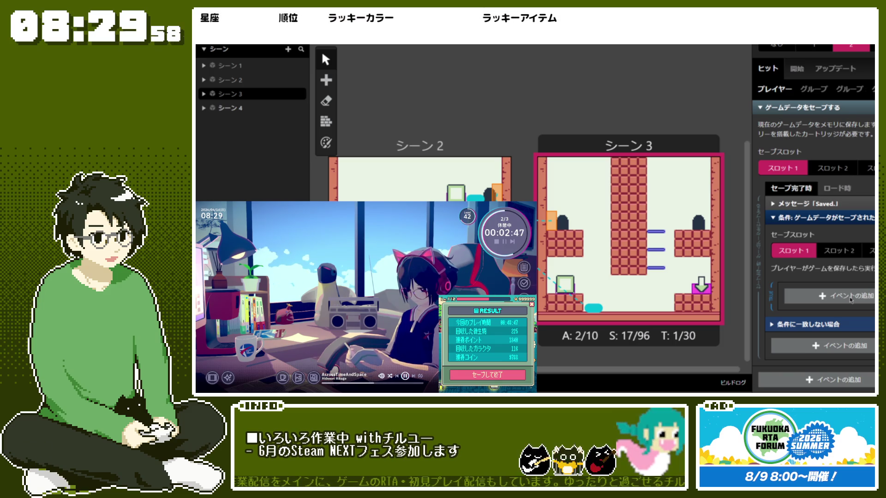
{"action": "left_click", "coordinate": [851, 298]}
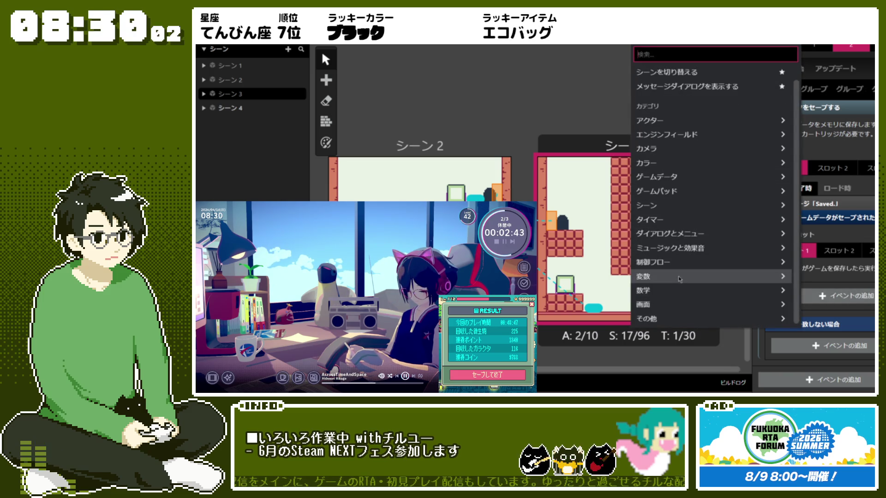
- Add a Set Variable To True event for $Variable0 inside the If Game Data Saved branch
{"action": "left_click", "coordinate": [688, 277]}
{"action": "scroll", "coordinate": [714, 246], "scroll_direction": "down", "scroll_amount": 3}
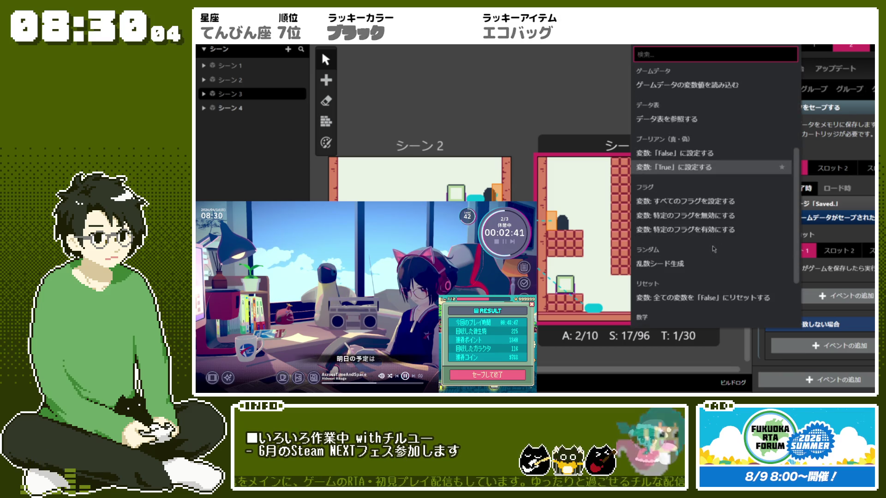
{"action": "scroll", "coordinate": [711, 138], "scroll_direction": "up", "scroll_amount": 3}
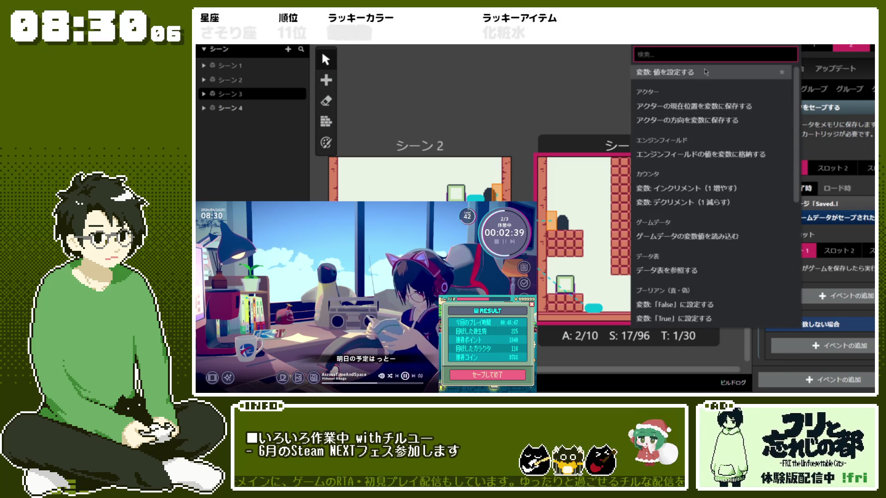
{"action": "scroll", "coordinate": [714, 194], "scroll_direction": "down", "scroll_amount": 3}
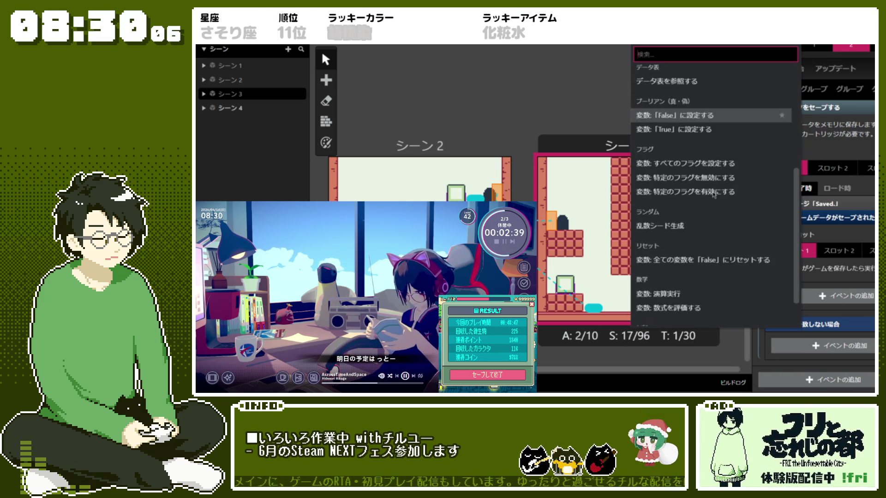
{"action": "left_click", "coordinate": [718, 136]}
{"action": "scroll", "coordinate": [839, 330], "scroll_direction": "down", "scroll_amount": 2}
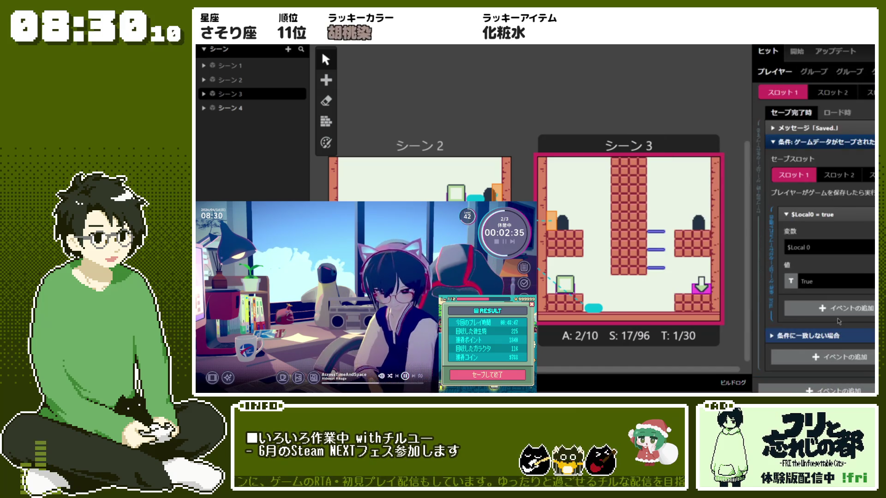
{"action": "left_click", "coordinate": [826, 247]}
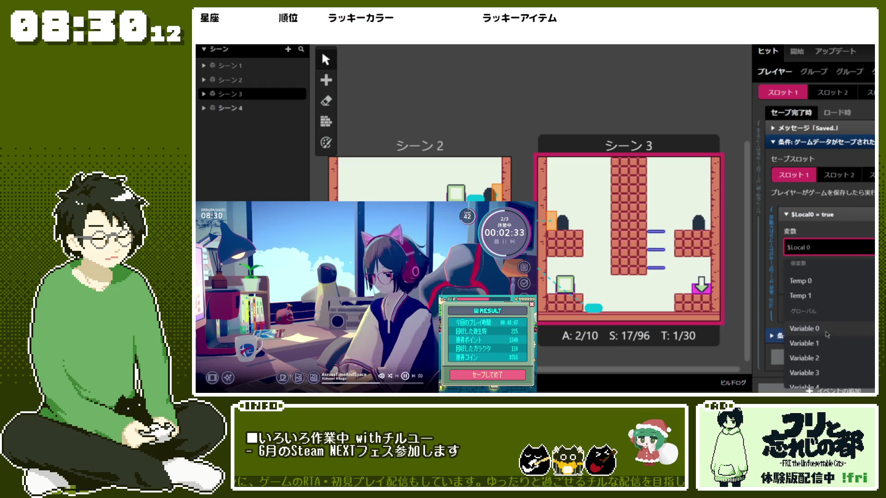
{"action": "left_click", "coordinate": [810, 329]}
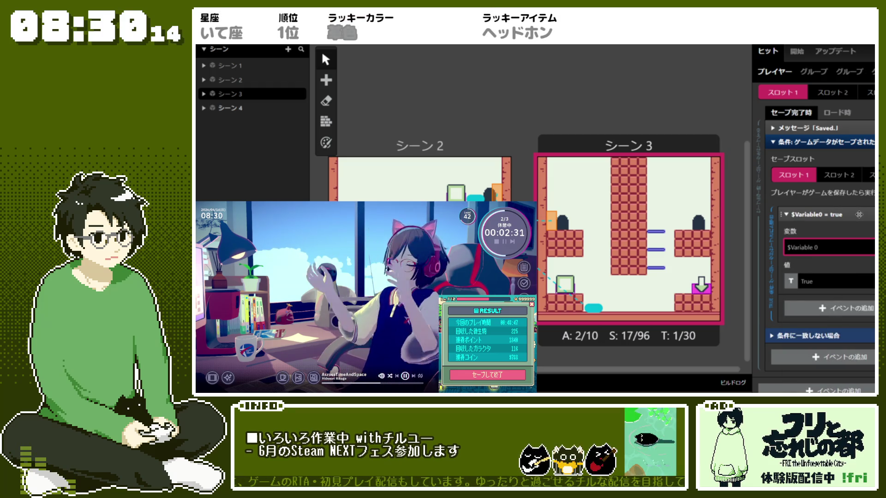
{"action": "left_click", "coordinate": [858, 214]}
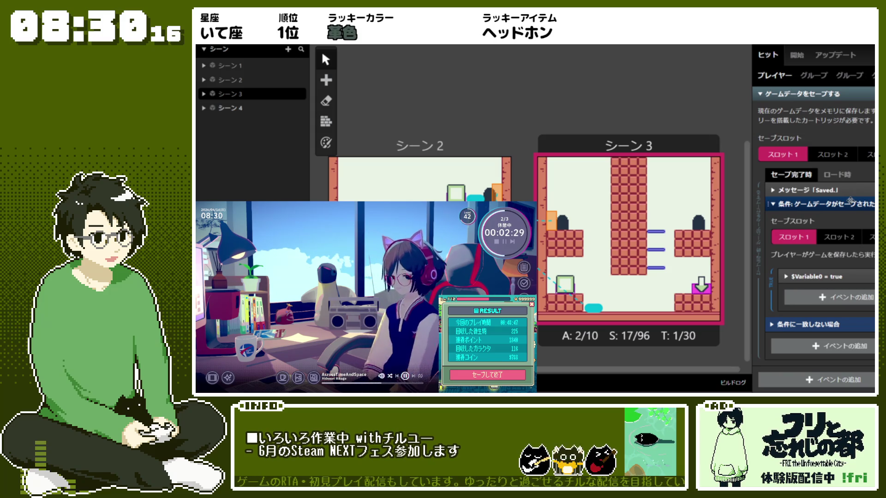
{"action": "left_click", "coordinate": [849, 203]}
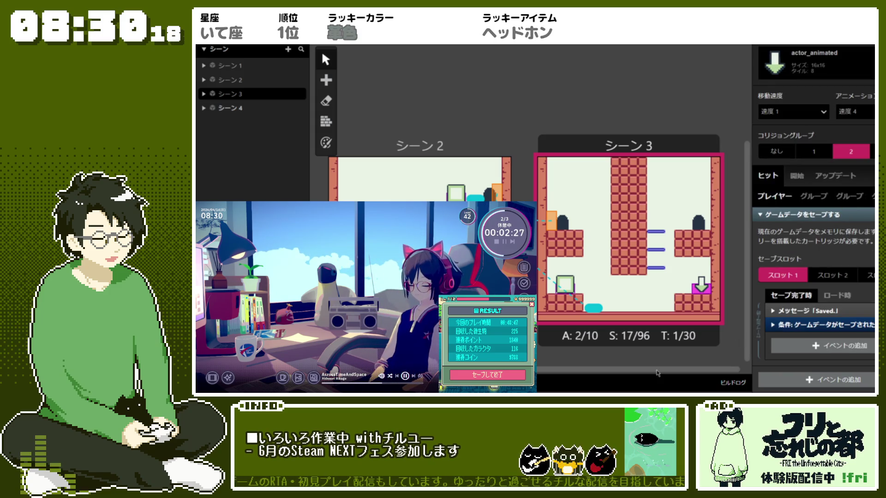
{"action": "key", "text": "Down"}
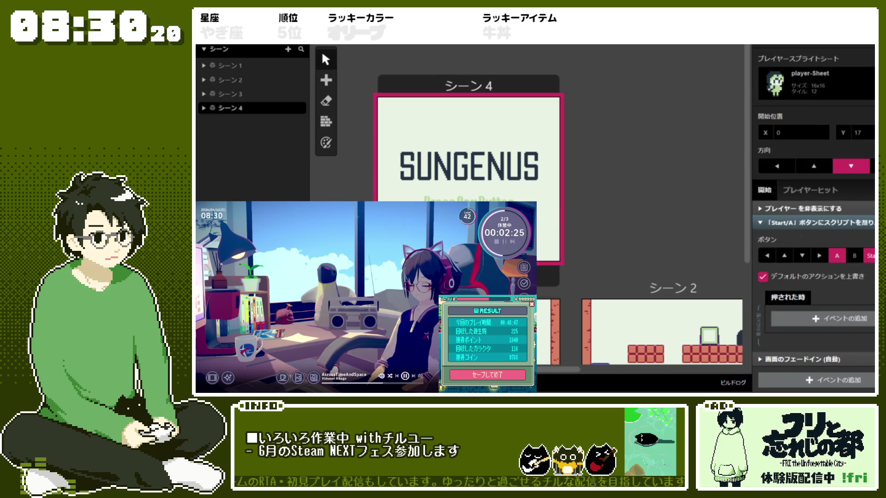
- Add an If Variable condition on $Variable0 to the title scene's A-button script
{"action": "left_click", "coordinate": [821, 318]}
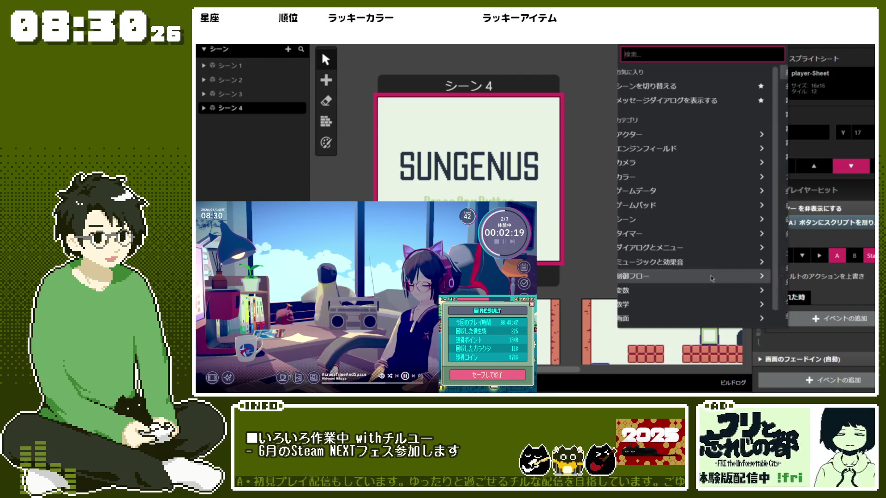
{"action": "left_click", "coordinate": [732, 275]}
{"action": "left_click", "coordinate": [727, 73]}
{"action": "left_click", "coordinate": [826, 346]}
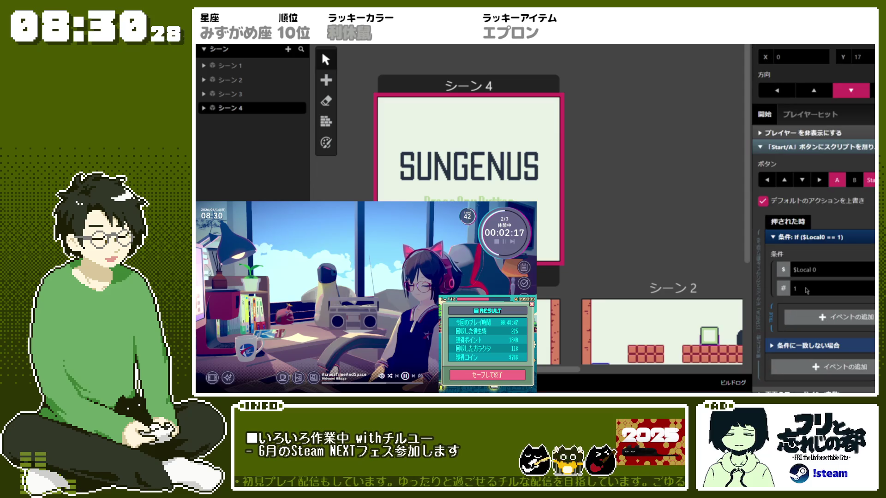
{"action": "scroll", "coordinate": [829, 323], "scroll_direction": "down", "scroll_amount": 3}
{"action": "scroll", "coordinate": [828, 323], "scroll_direction": "down", "scroll_amount": 2}
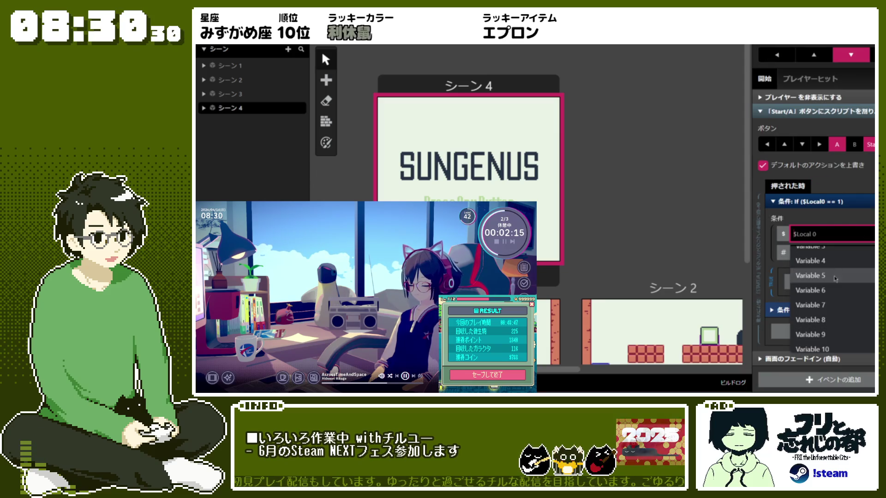
{"action": "left_click", "coordinate": [812, 304]}
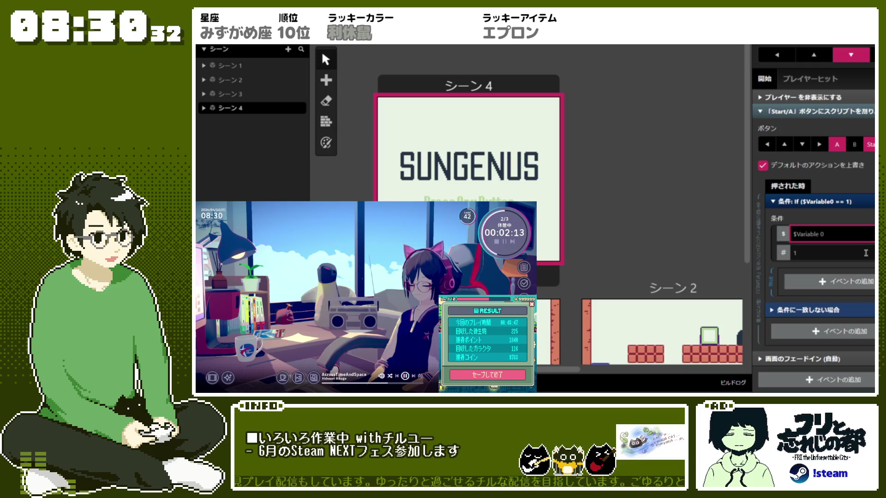
- Set the condition's comparison value to Boolean true instead of false
{"action": "left_click", "coordinate": [783, 253]}
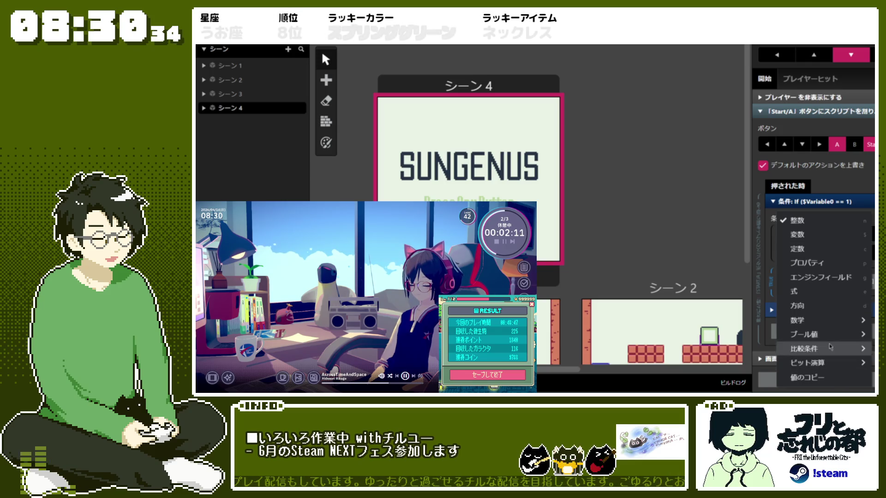
{"action": "mouse_move", "coordinate": [836, 342]}
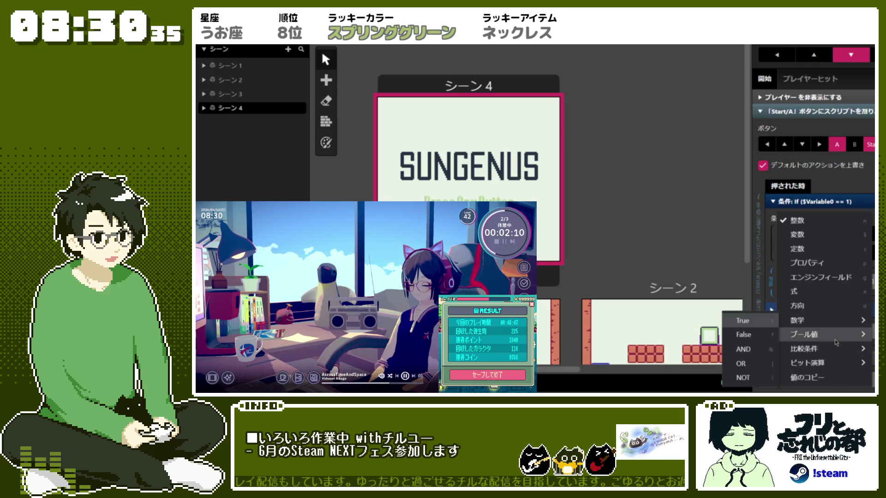
{"action": "left_click", "coordinate": [743, 335]}
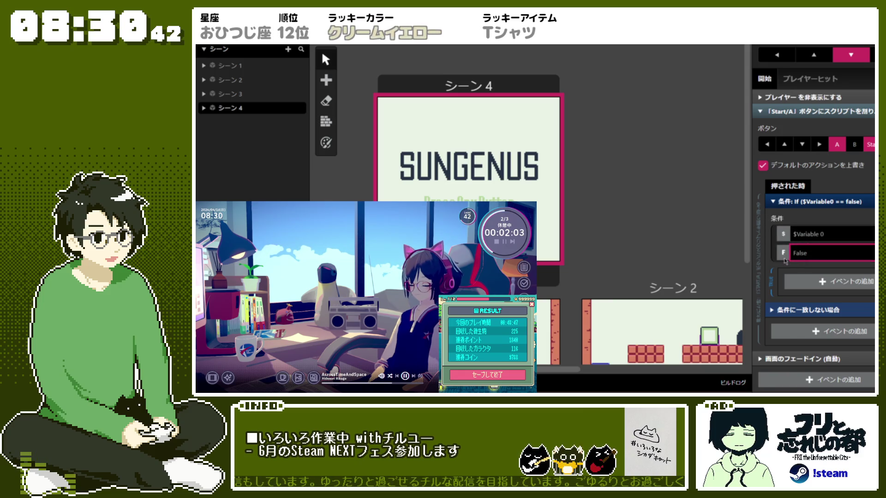
{"action": "left_click", "coordinate": [783, 253]}
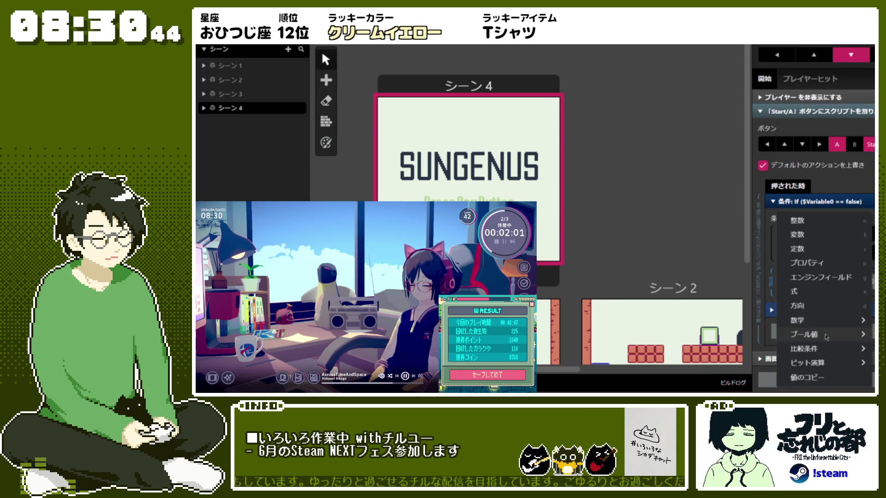
{"action": "mouse_move", "coordinate": [824, 334]}
{"action": "left_click", "coordinate": [762, 326]}
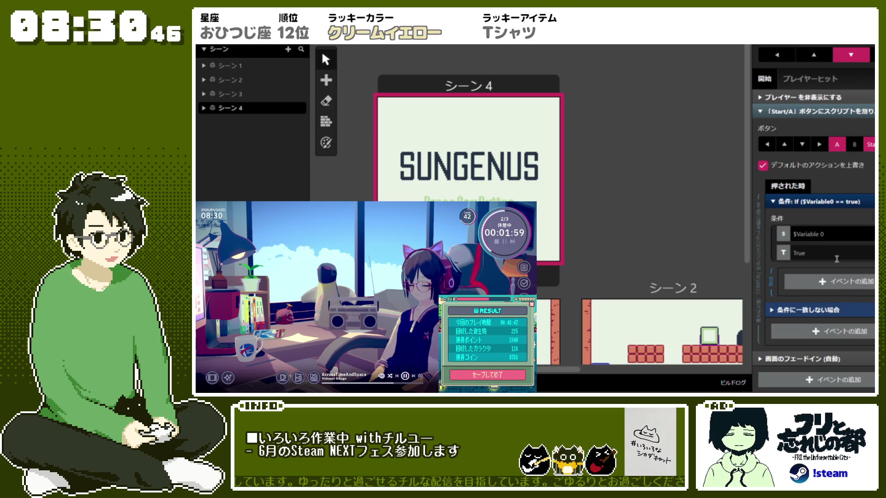
{"action": "left_click", "coordinate": [843, 285]}
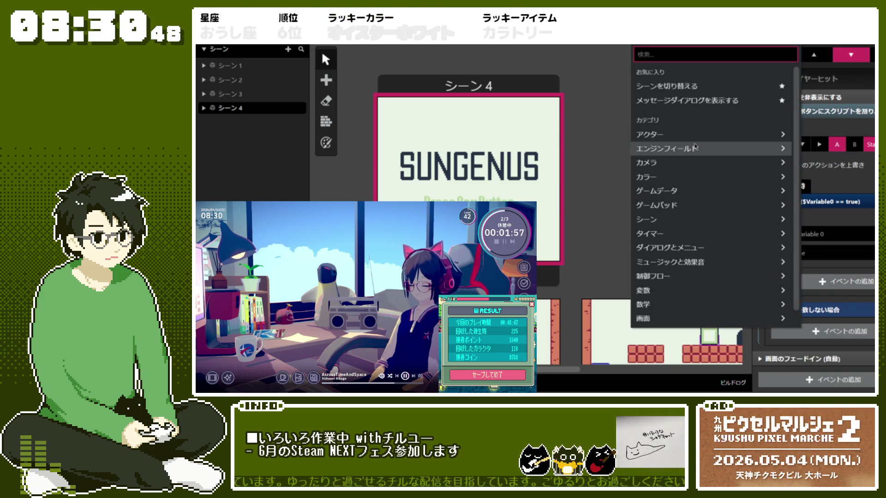
- Add a Display Menu Dialogue event to the true branch and clear item 1's placeholder text
{"action": "left_click", "coordinate": [673, 247]}
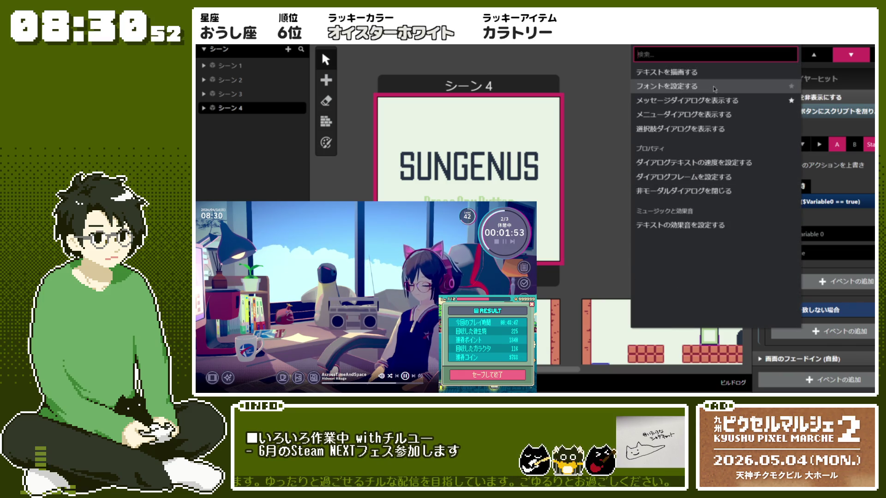
{"action": "left_click", "coordinate": [717, 114]}
{"action": "scroll", "coordinate": [761, 282], "scroll_direction": "down", "scroll_amount": 2}
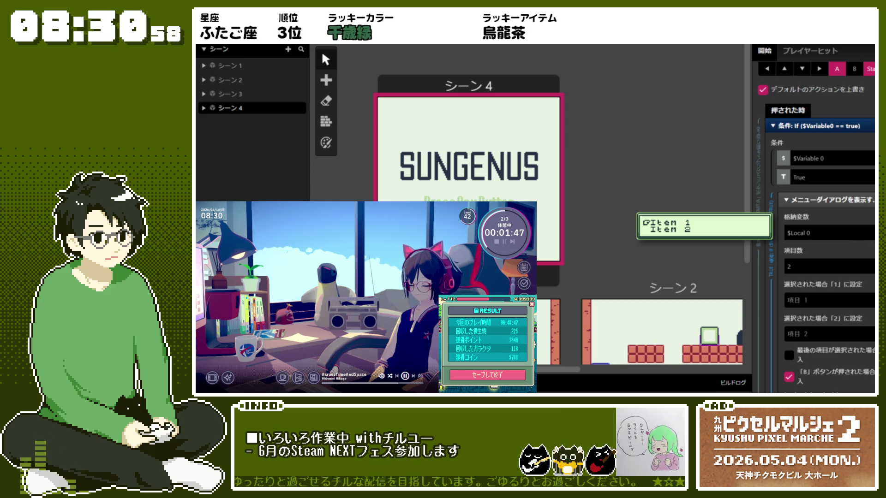
{"action": "left_click", "coordinate": [850, 301]}
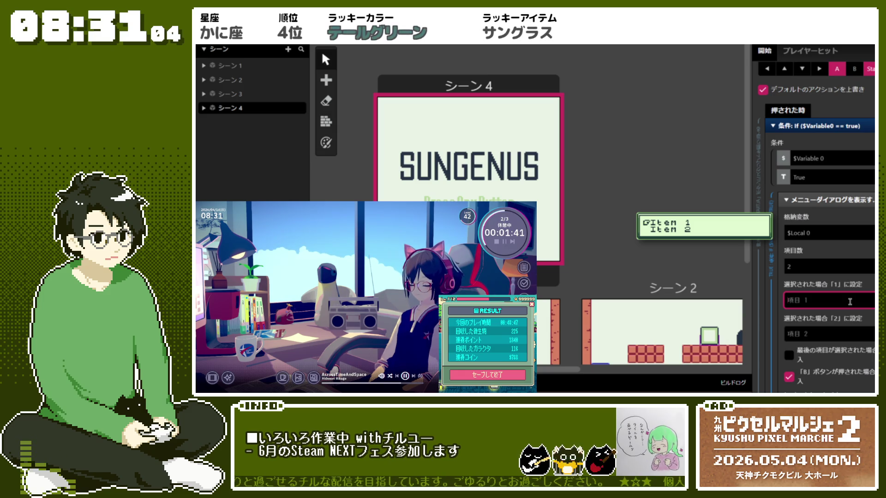
{"action": "key", "text": "ctrl+a"}
{"action": "key", "text": "BackSpace"}
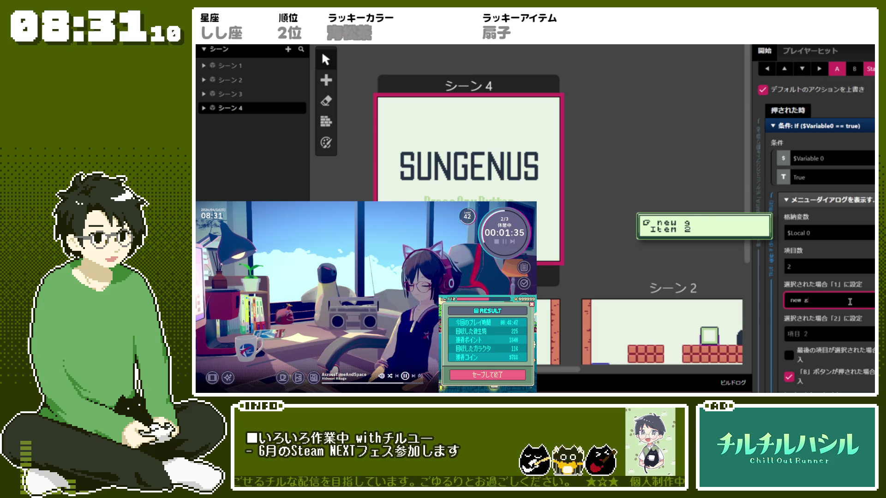
- Label the second menu option 'load game' and collapse the menu event
{"action": "left_click", "coordinate": [852, 330]}
{"action": "type", "text": "d "}
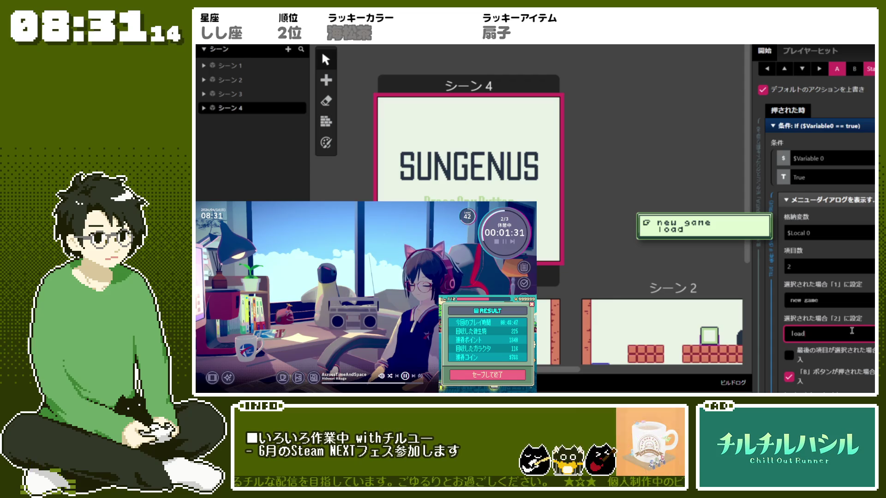
{"action": "type", "text": "game"}
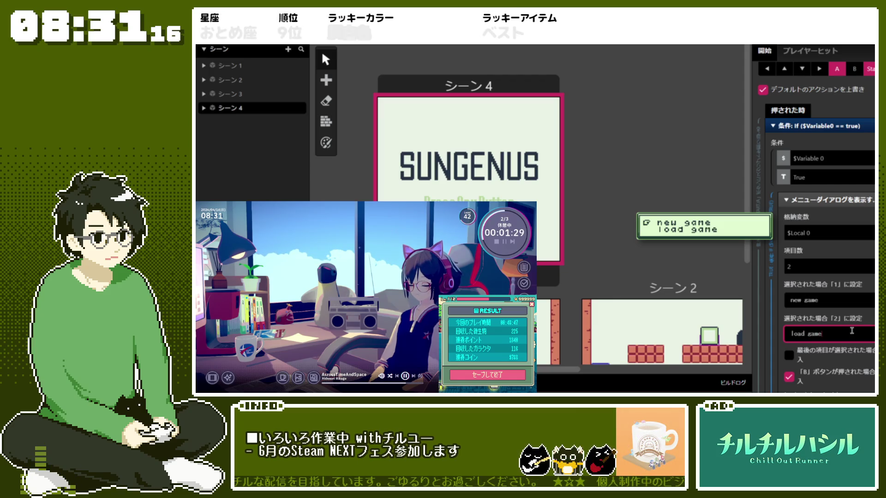
{"action": "scroll", "coordinate": [852, 331], "scroll_direction": "down", "scroll_amount": 3}
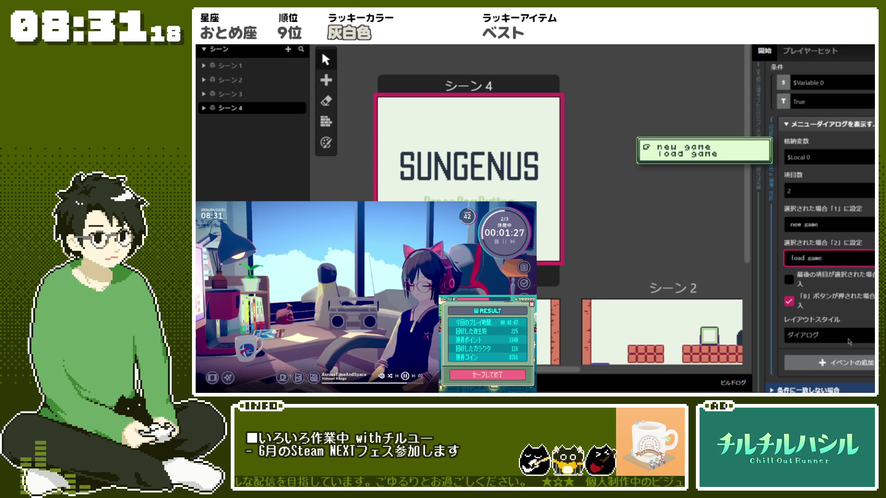
{"action": "scroll", "coordinate": [858, 300], "scroll_direction": "down", "scroll_amount": 3}
{"action": "scroll", "coordinate": [849, 277], "scroll_direction": "up", "scroll_amount": 3}
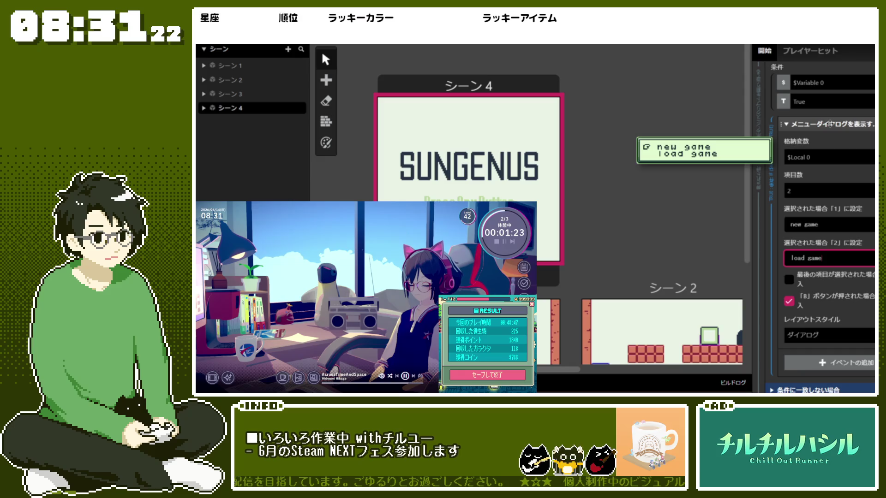
{"action": "left_click", "coordinate": [828, 125]}
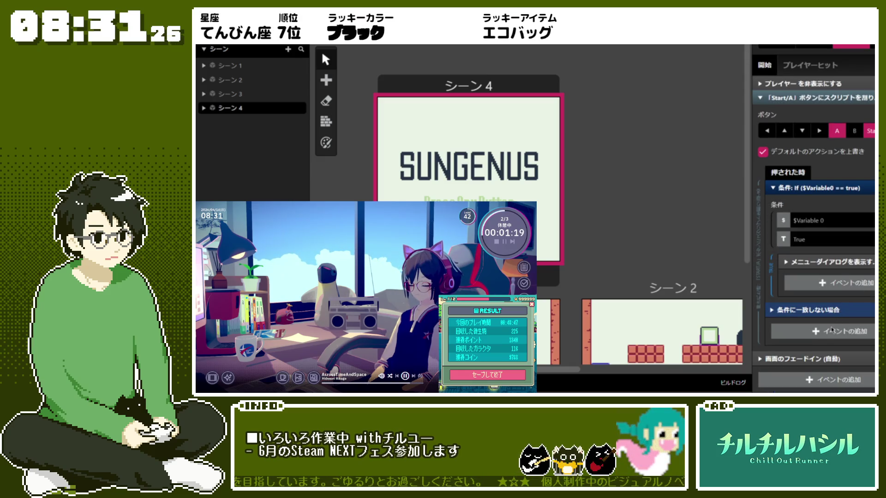
{"action": "left_click", "coordinate": [834, 331]}
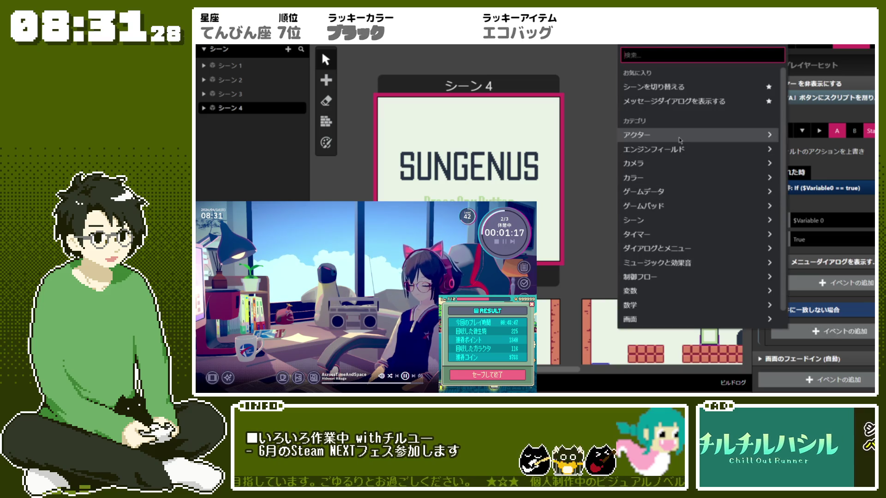
- Add another Display Menu Dialogue event with default Item 1 and Item 2 below the If check
{"action": "left_click", "coordinate": [683, 249]}
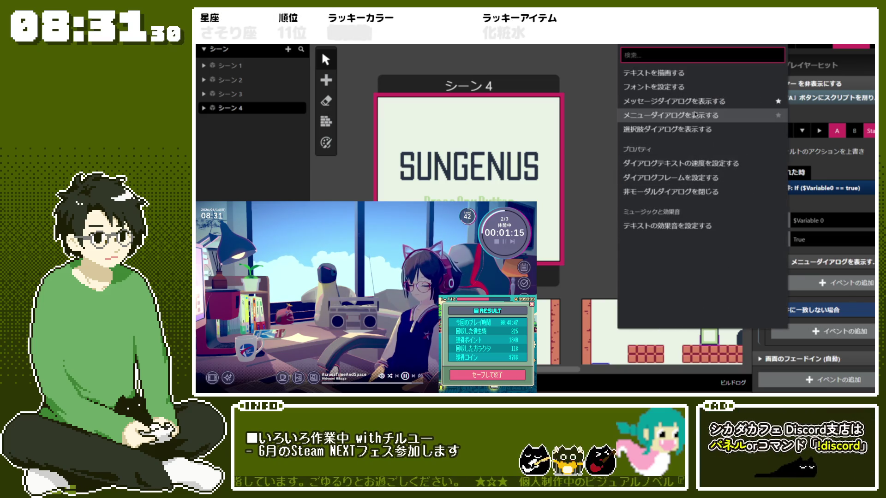
{"action": "left_click", "coordinate": [665, 114]}
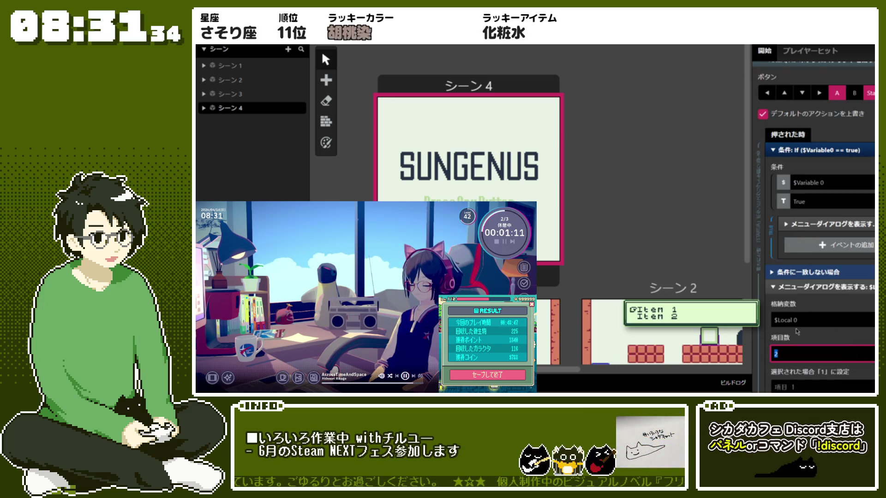
{"action": "scroll", "coordinate": [797, 325], "scroll_direction": "down", "scroll_amount": 2}
{"action": "left_click", "coordinate": [825, 308]}
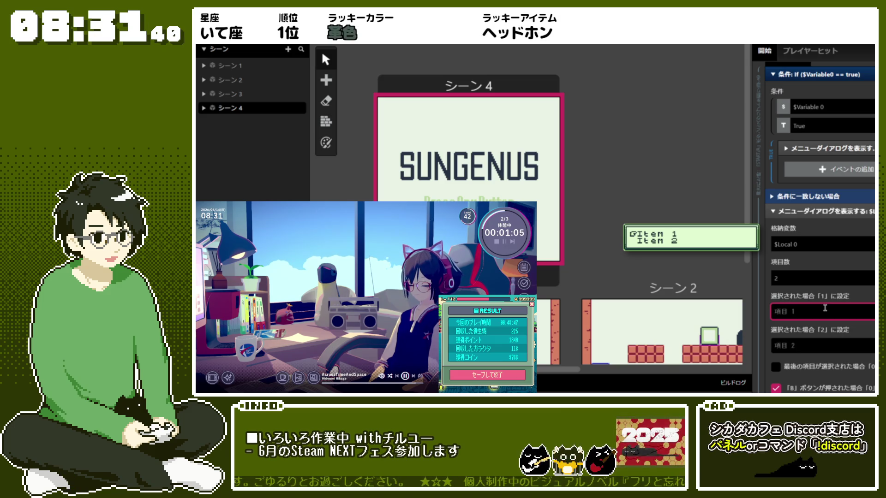
{"action": "scroll", "coordinate": [825, 309], "scroll_direction": "down", "scroll_amount": 1}
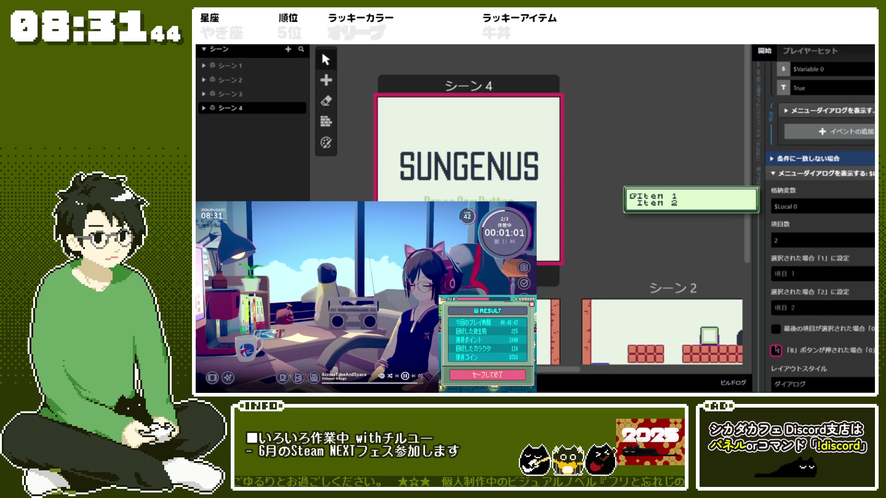
{"action": "left_click", "coordinate": [835, 158]}
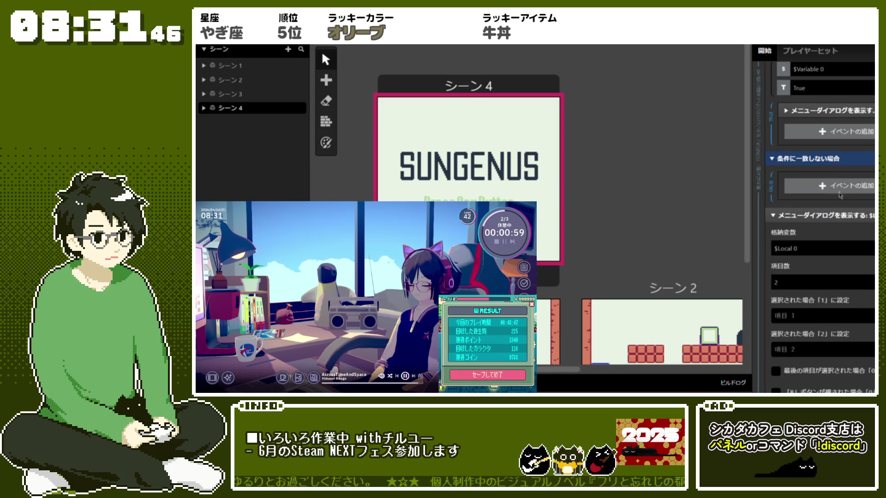
{"action": "left_click", "coordinate": [839, 159]}
{"action": "left_click", "coordinate": [834, 109]}
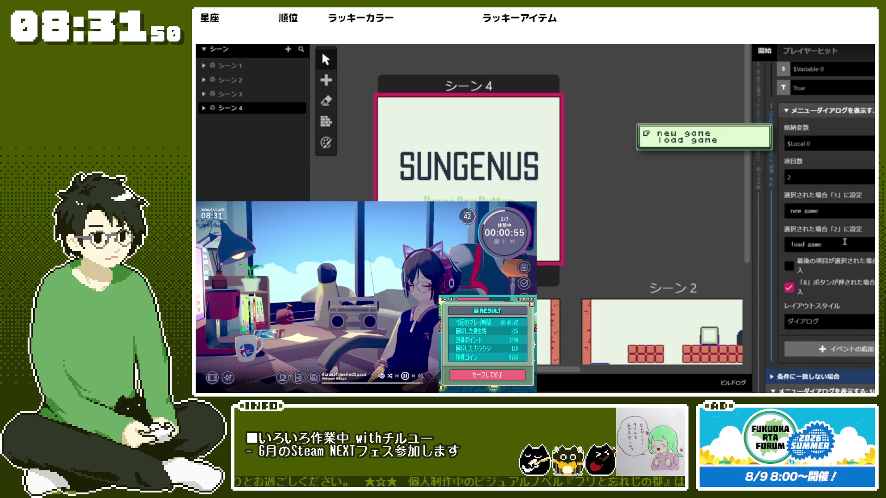
- Try the Menu layout style on the first menu event, then revert it to Dialog
{"action": "left_click", "coordinate": [812, 177]}
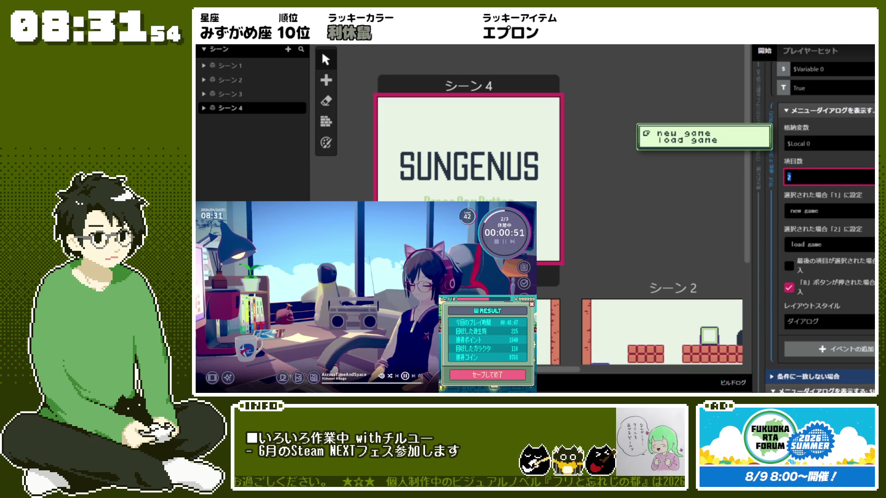
{"action": "left_click", "coordinate": [848, 321]}
{"action": "left_click", "coordinate": [844, 359]}
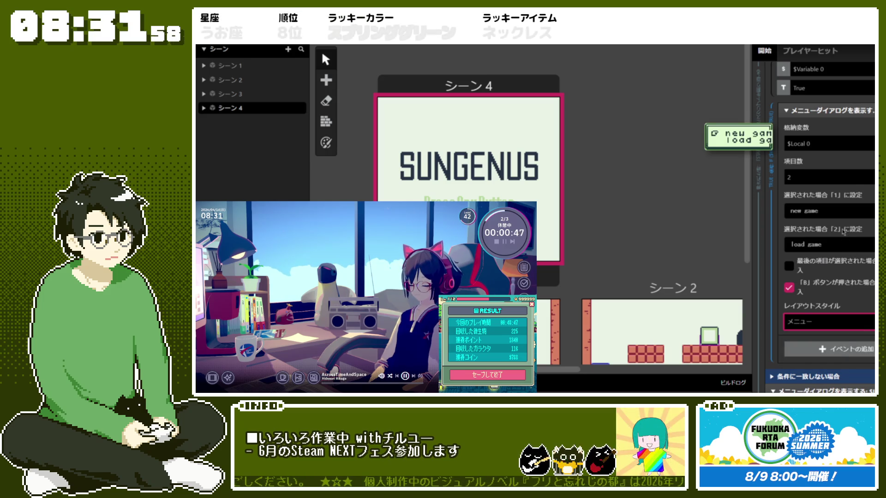
{"action": "left_click", "coordinate": [829, 177]}
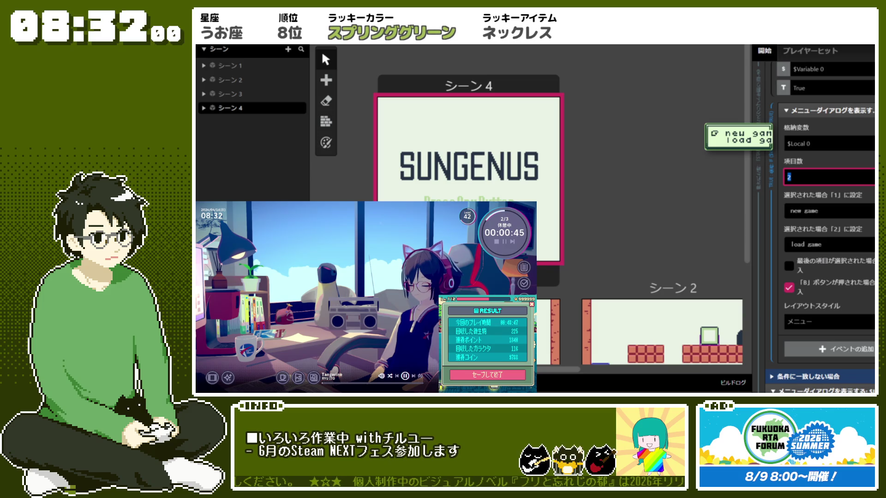
{"action": "left_click", "coordinate": [840, 320]}
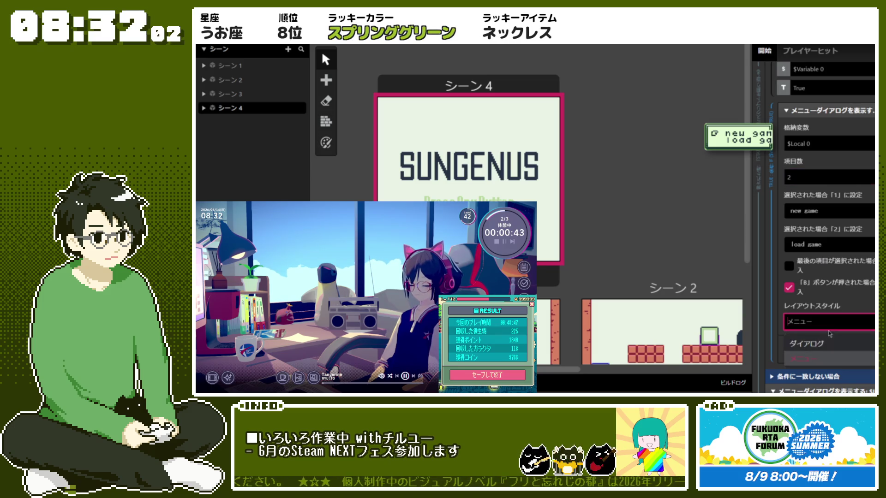
{"action": "left_click", "coordinate": [826, 353]}
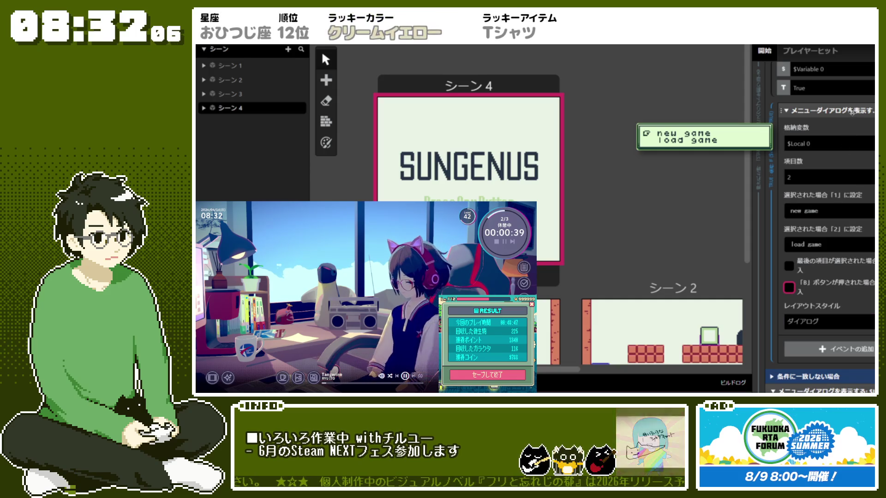
{"action": "left_click", "coordinate": [830, 110]}
- Enter 'new game' and 'load game' as the second menu dialog's two options
{"action": "scroll", "coordinate": [826, 277], "scroll_direction": "down", "scroll_amount": 2}
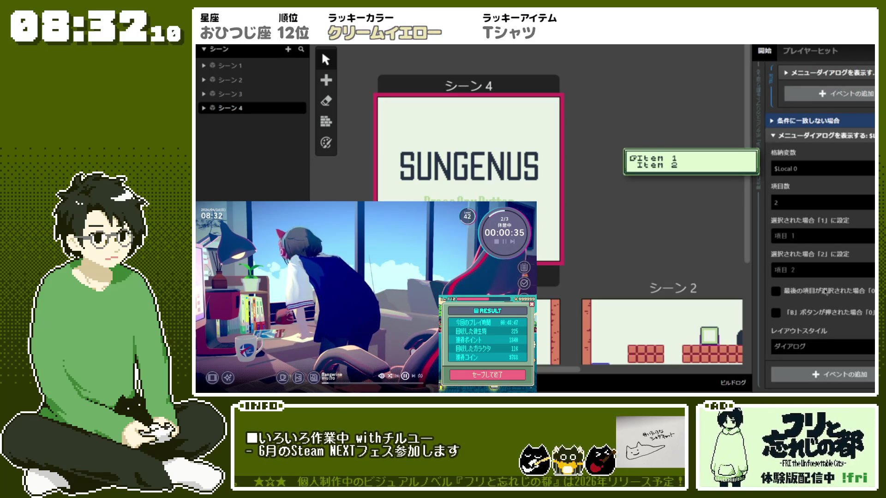
{"action": "left_click", "coordinate": [820, 237]}
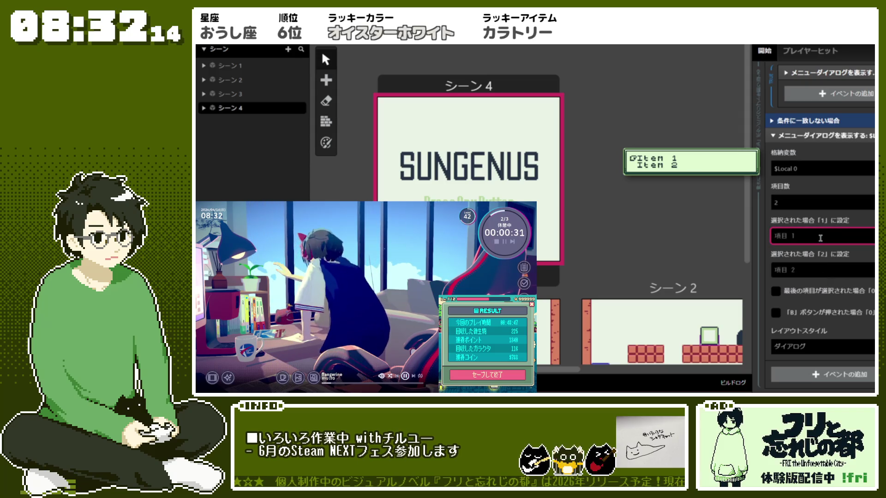
{"action": "type", "text": "new game"}
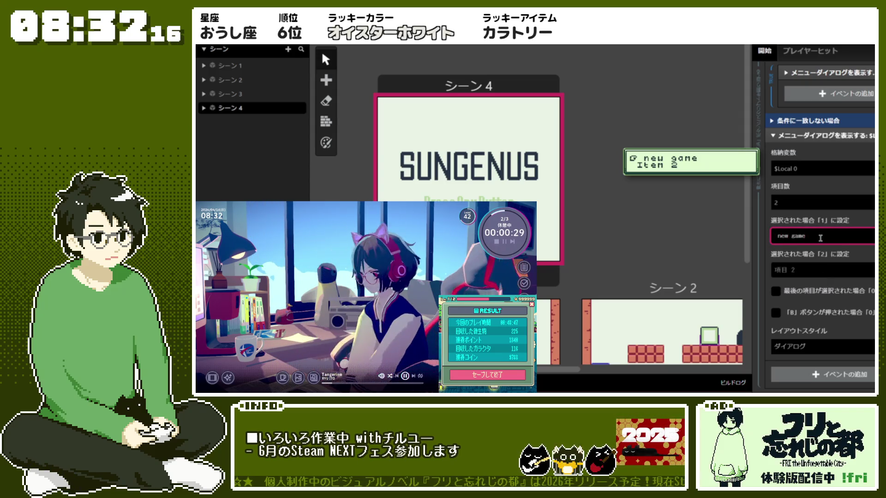
{"action": "left_click", "coordinate": [822, 270]}
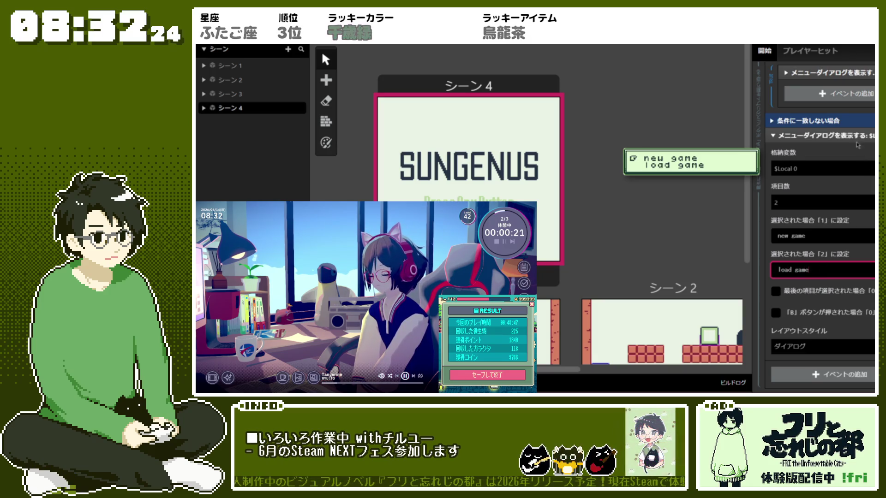
{"action": "left_click", "coordinate": [774, 136]}
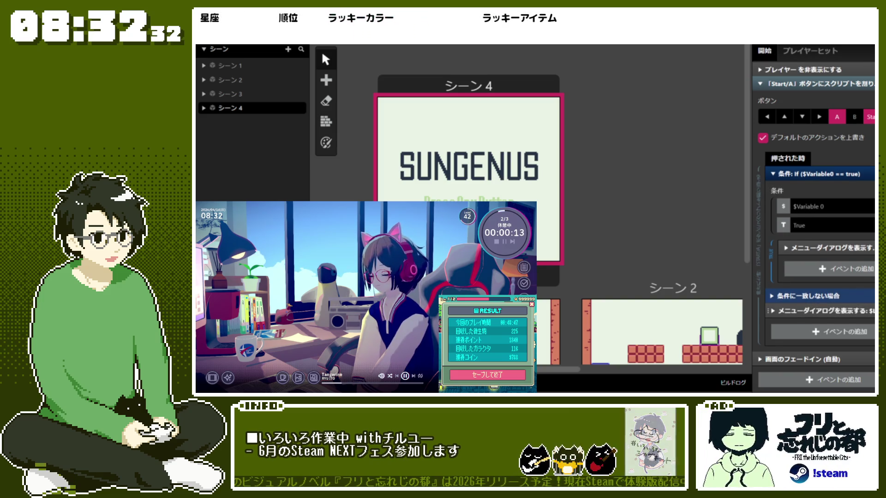
- Replace the false branch's menu dialog with a Change Scene event to シーン1
{"action": "right_click", "coordinate": [821, 310]}
{"action": "left_click", "coordinate": [866, 371]}
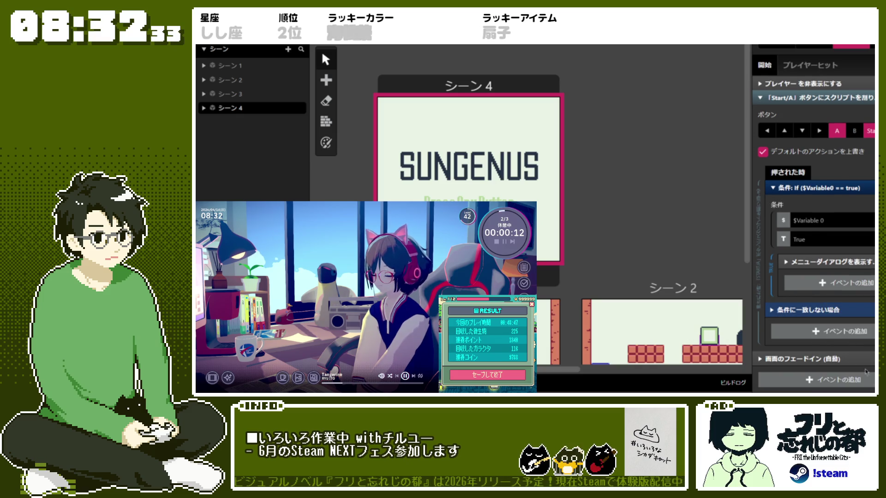
{"action": "left_click", "coordinate": [824, 328]}
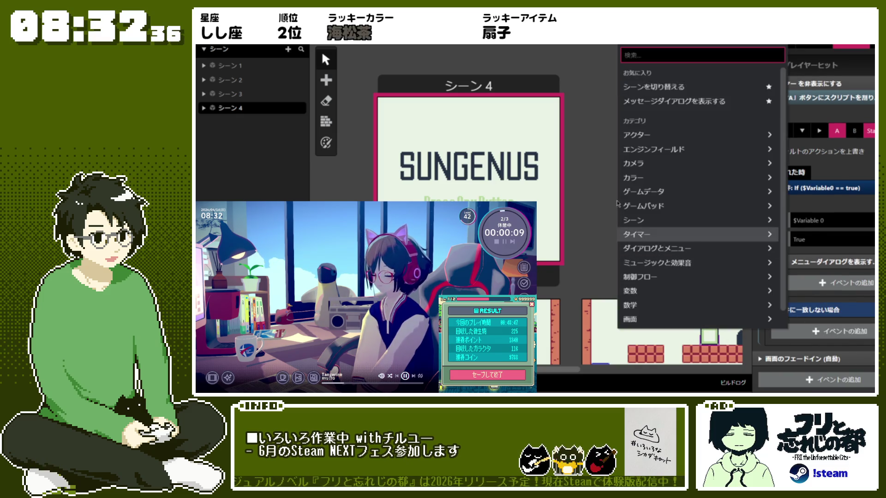
{"action": "left_click", "coordinate": [727, 74]}
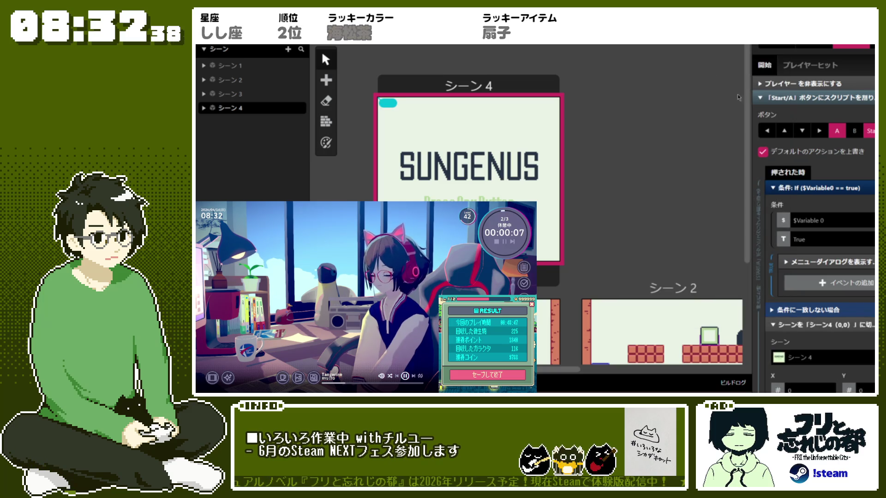
{"action": "scroll", "coordinate": [616, 237], "scroll_direction": "down", "scroll_amount": 3}
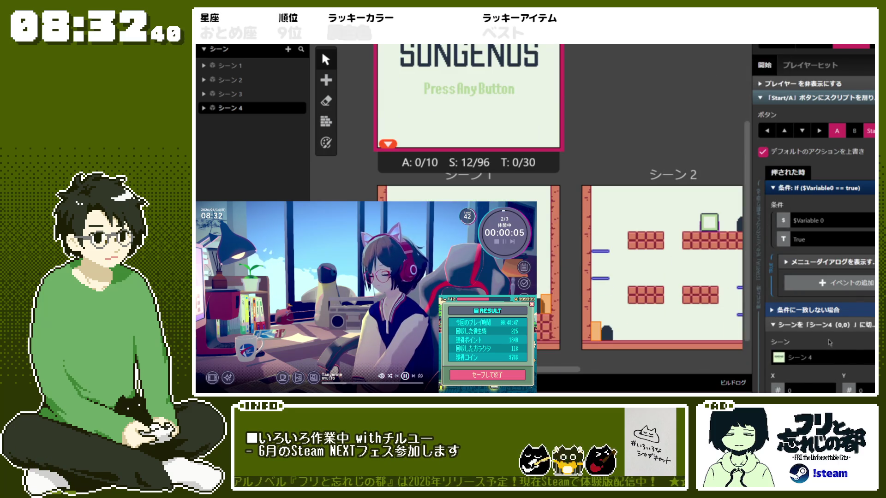
{"action": "scroll", "coordinate": [830, 343], "scroll_direction": "down", "scroll_amount": 1}
{"action": "left_click", "coordinate": [821, 320]}
{"action": "left_click", "coordinate": [826, 257]}
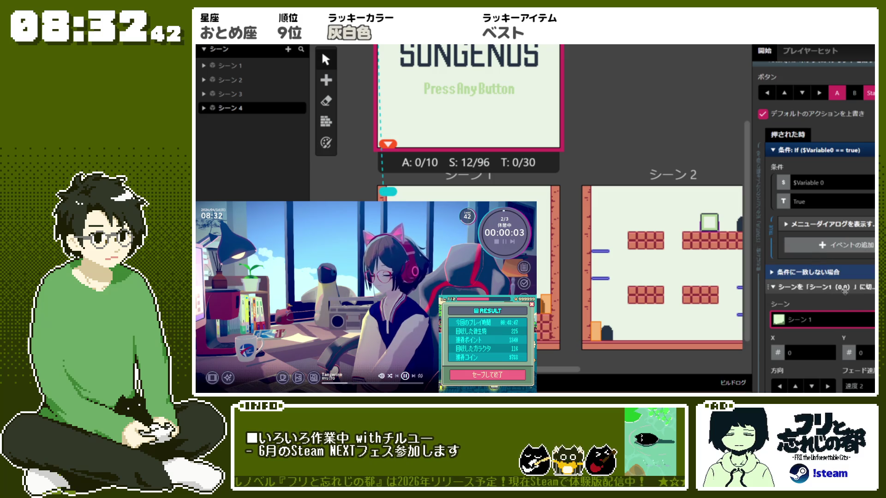
{"action": "left_click", "coordinate": [814, 289]}
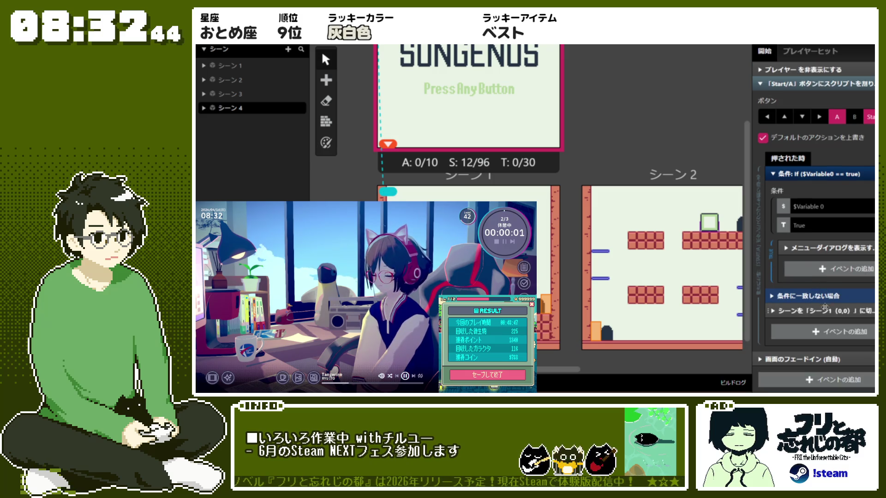
- Expand the false branch and review the menu dialog event before collapsing it
{"action": "scroll", "coordinate": [829, 299], "scroll_direction": "down", "scroll_amount": 1}
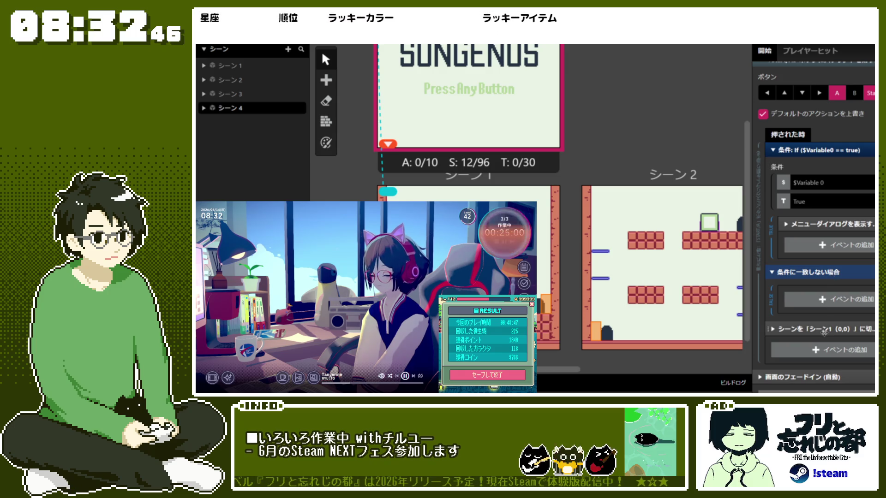
{"action": "left_click", "coordinate": [831, 276]}
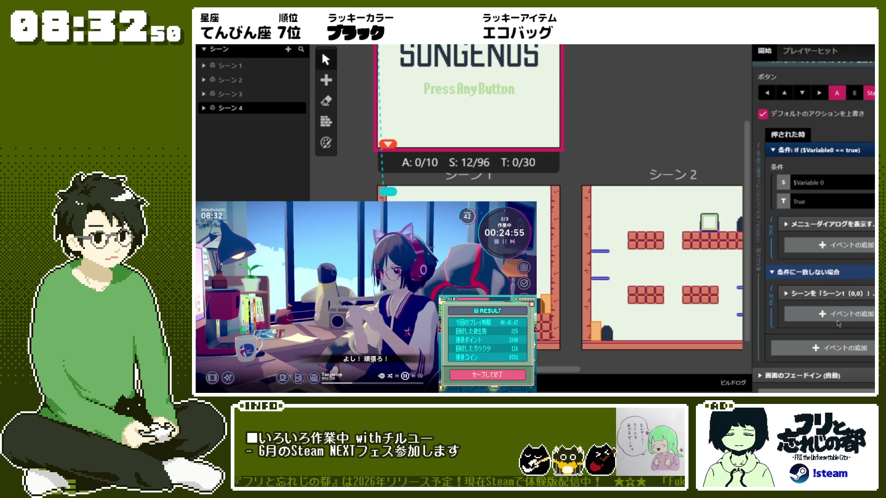
{"action": "left_click", "coordinate": [836, 224]}
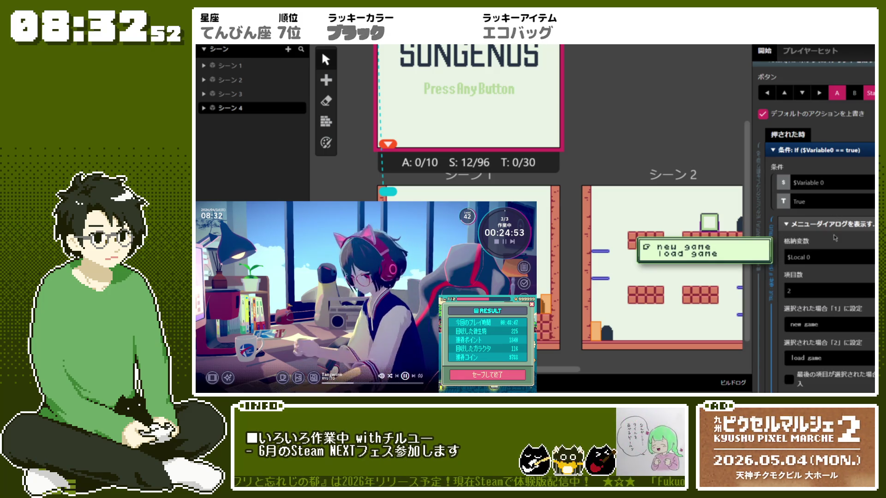
{"action": "left_click", "coordinate": [837, 224]}
{"action": "left_click", "coordinate": [840, 248]}
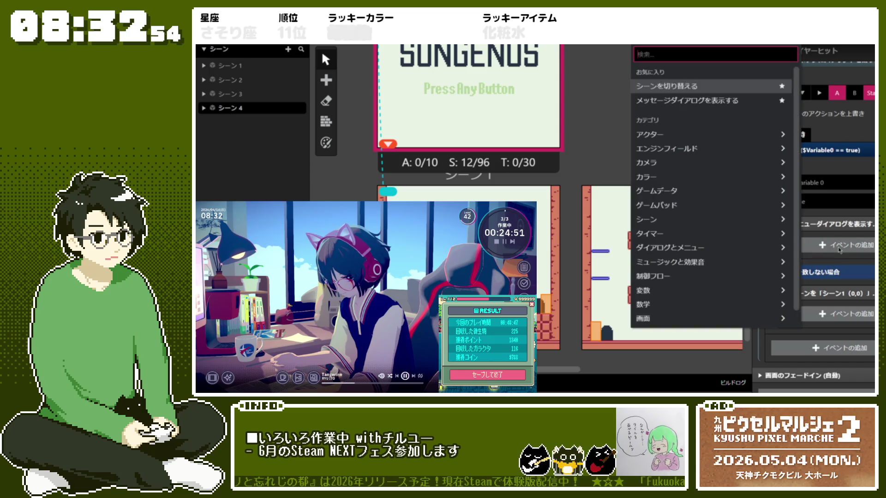
{"action": "left_click", "coordinate": [847, 233]}
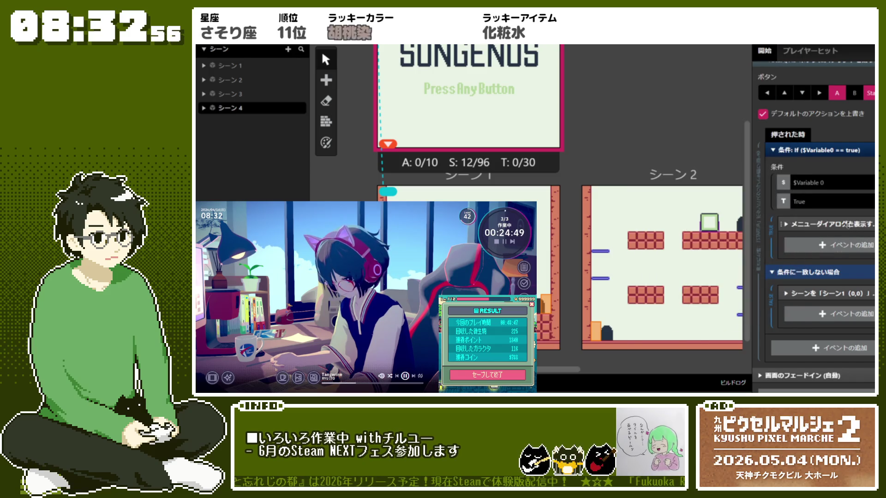
{"action": "left_click", "coordinate": [847, 229]}
{"action": "scroll", "coordinate": [850, 224], "scroll_direction": "down", "scroll_amount": 2}
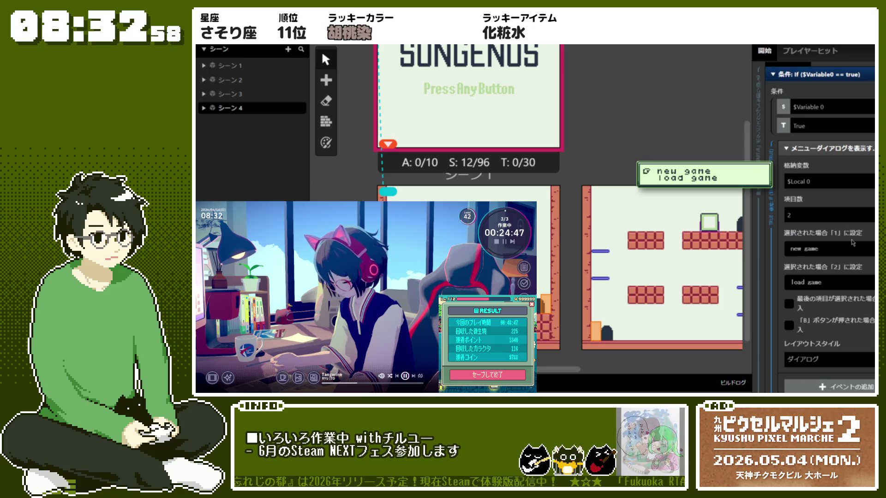
{"action": "left_click", "coordinate": [847, 148]}
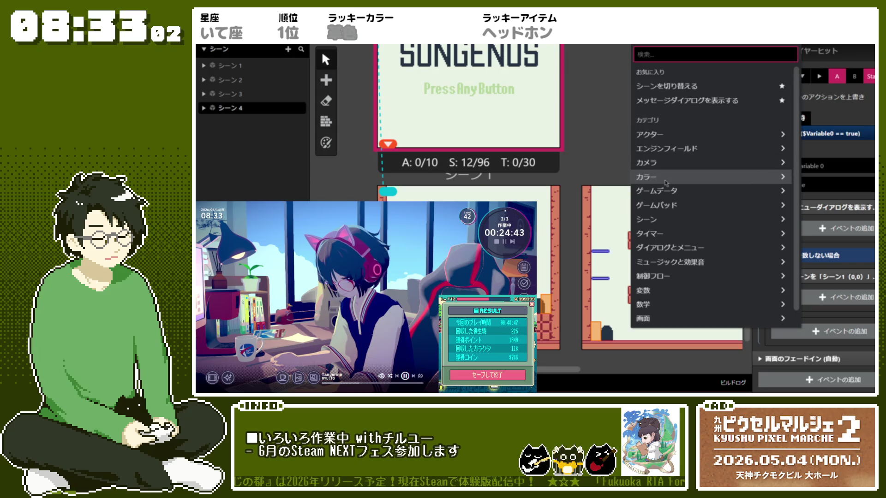
- Add a Switch on the menu choice whose case 1 changes scene to シーン1
{"action": "left_click", "coordinate": [738, 276]}
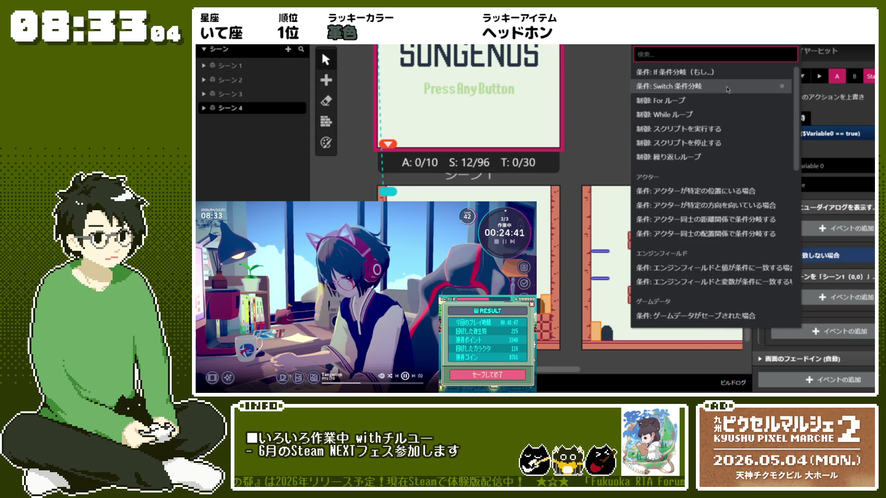
{"action": "left_click", "coordinate": [727, 89]}
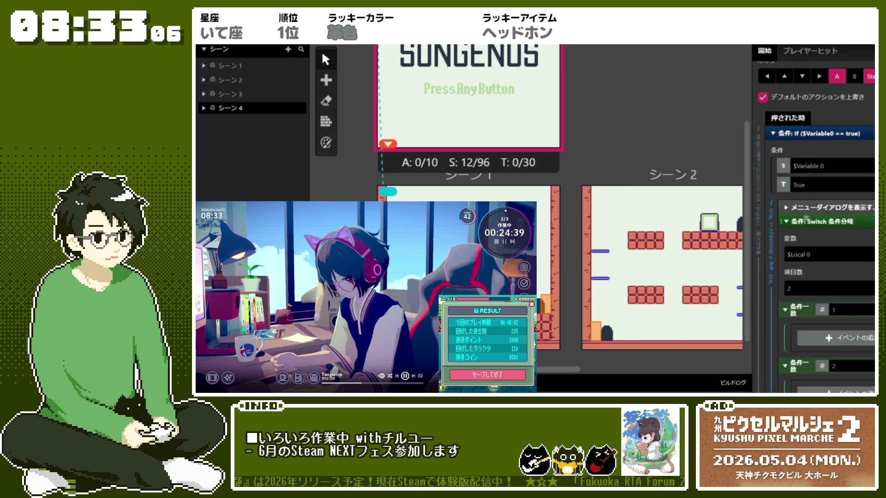
{"action": "scroll", "coordinate": [790, 239], "scroll_direction": "down", "scroll_amount": 2}
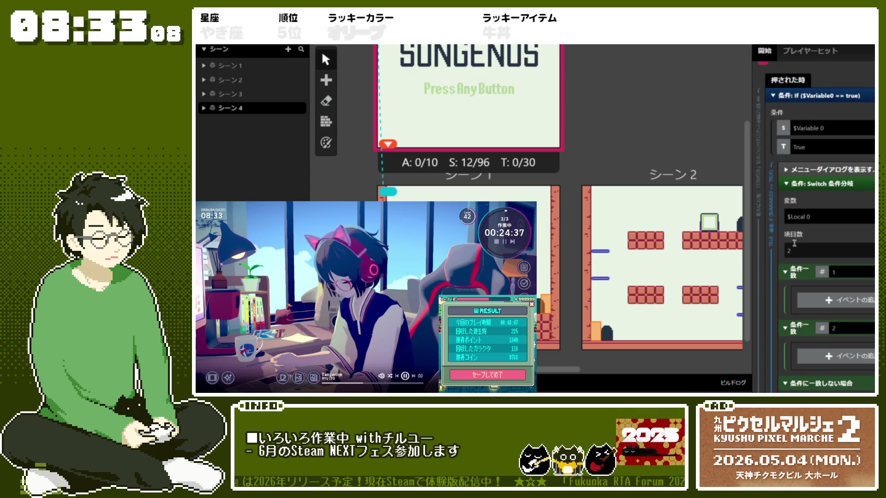
{"action": "scroll", "coordinate": [791, 244], "scroll_direction": "down", "scroll_amount": 1}
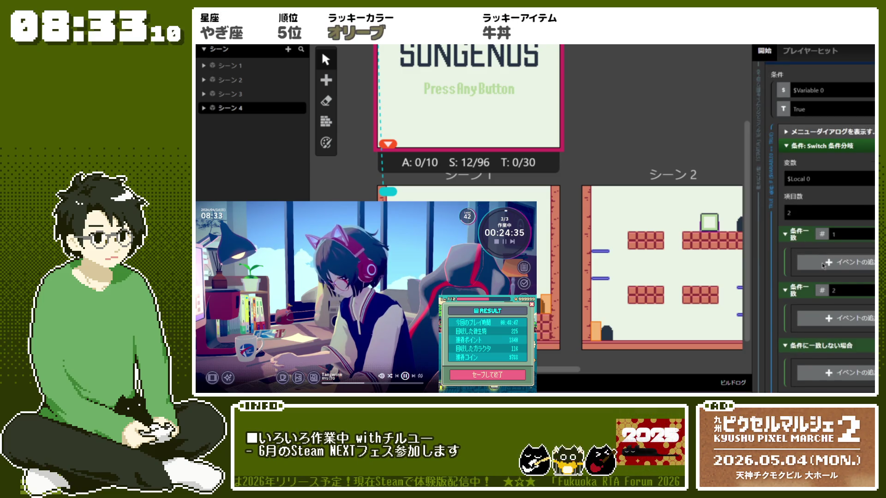
{"action": "left_click", "coordinate": [823, 265]}
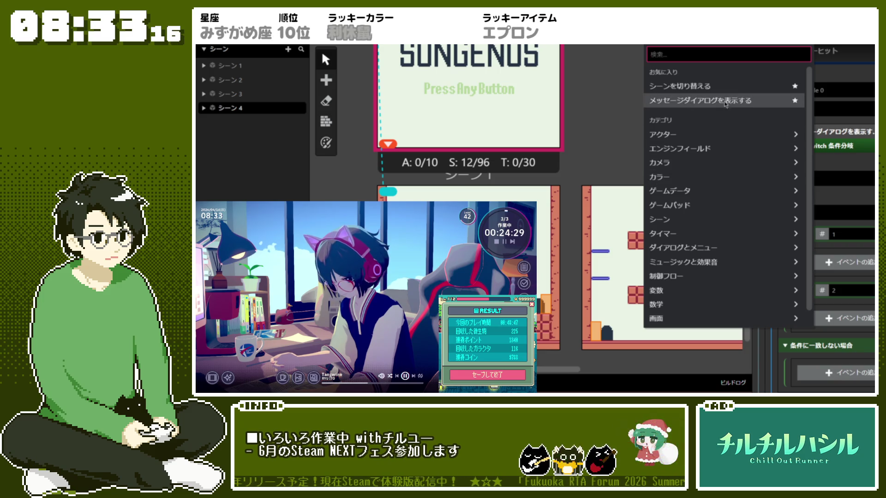
{"action": "left_click", "coordinate": [706, 86]}
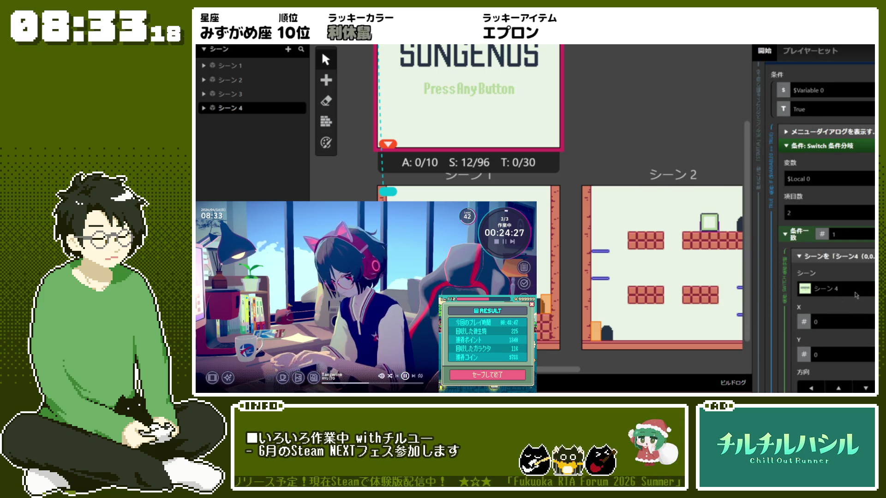
{"action": "left_click", "coordinate": [830, 289]}
{"action": "left_click", "coordinate": [834, 318]}
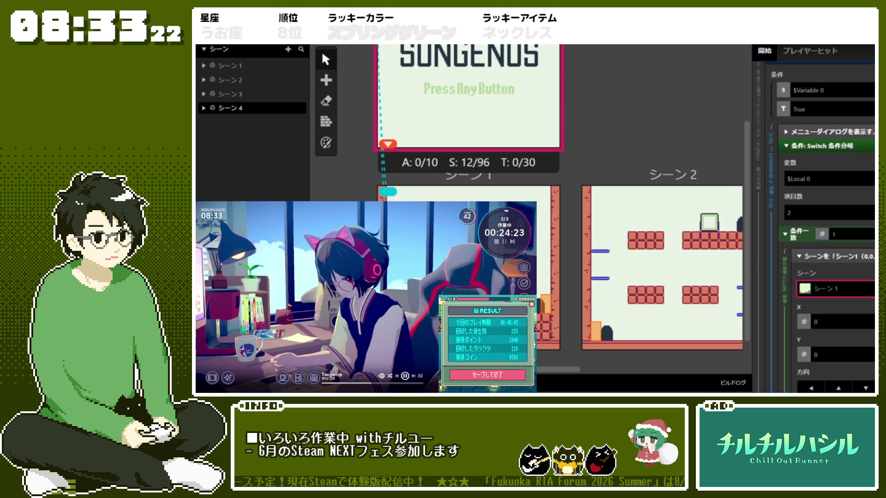
{"action": "scroll", "coordinate": [846, 184], "scroll_direction": "down", "scroll_amount": 2}
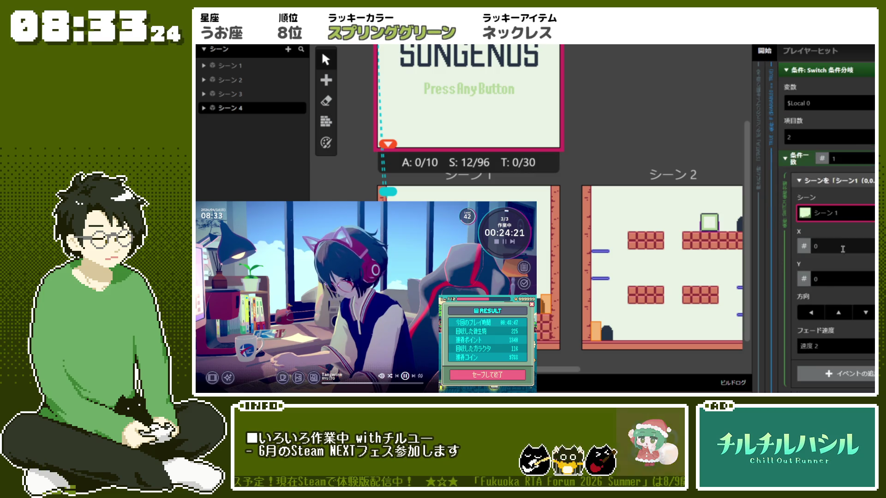
{"action": "left_click", "coordinate": [845, 178]}
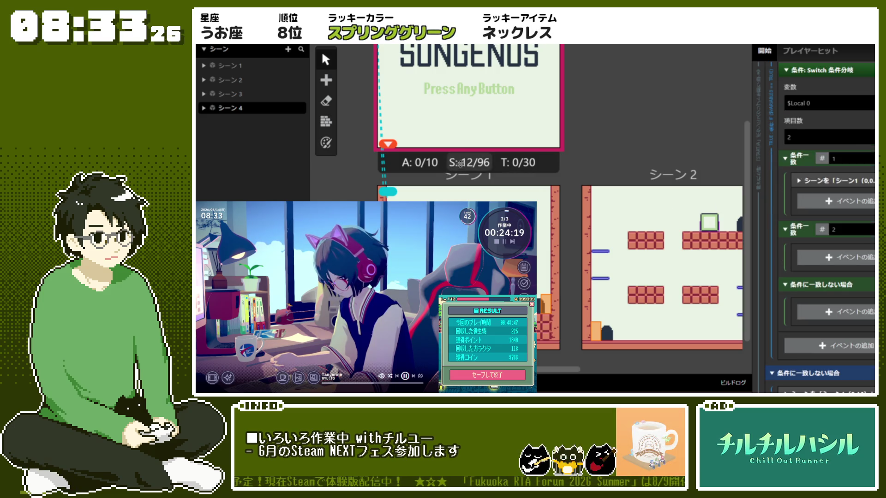
{"action": "scroll", "coordinate": [516, 139], "scroll_direction": "up", "scroll_amount": 3}
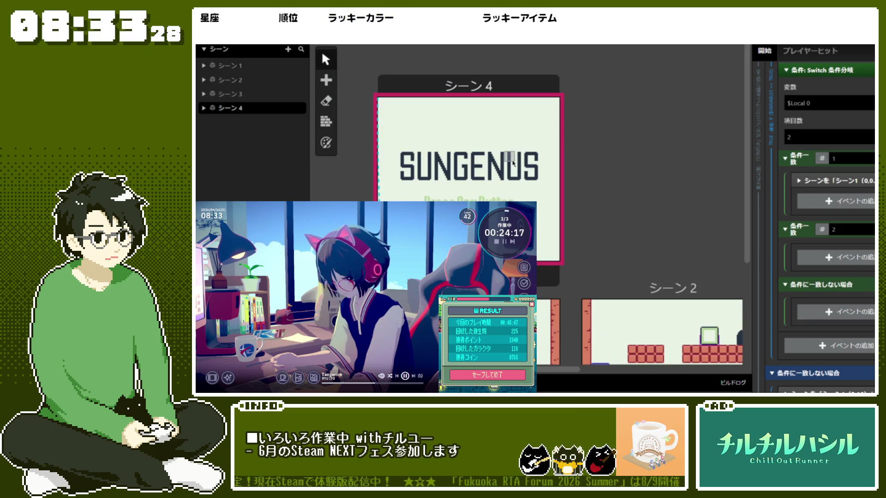
- Expand the false branch's Change Scene event to inspect its destination coordinates
{"action": "scroll", "coordinate": [832, 275], "scroll_direction": "down", "scroll_amount": 4}
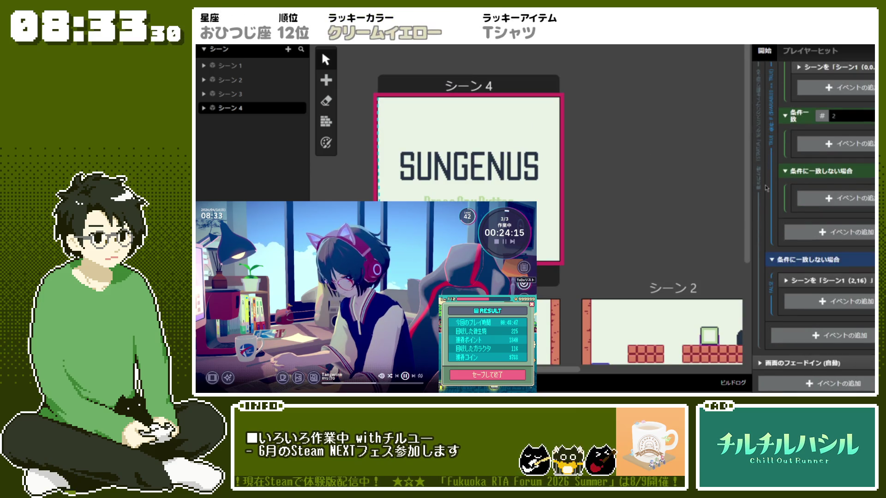
{"action": "left_click", "coordinate": [832, 276]}
{"action": "scroll", "coordinate": [832, 276], "scroll_direction": "down", "scroll_amount": 4}
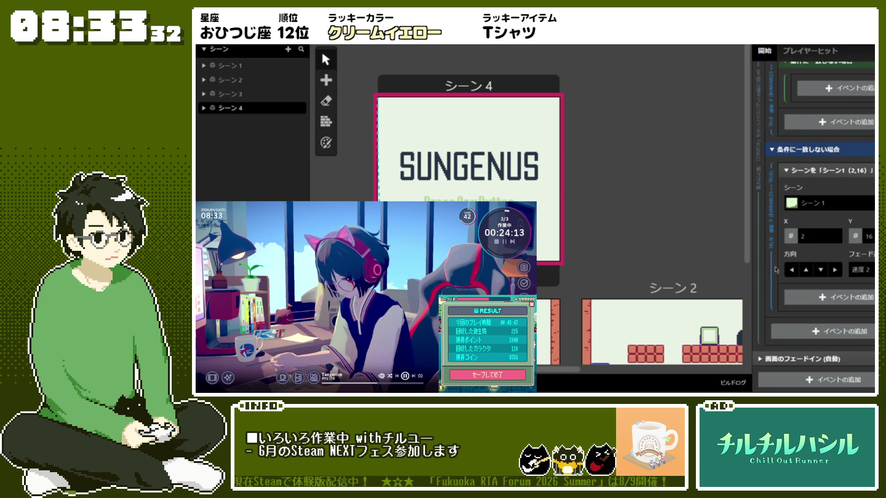
{"action": "left_click", "coordinate": [821, 172]}
{"action": "scroll", "coordinate": [816, 291], "scroll_direction": "up", "scroll_amount": 5}
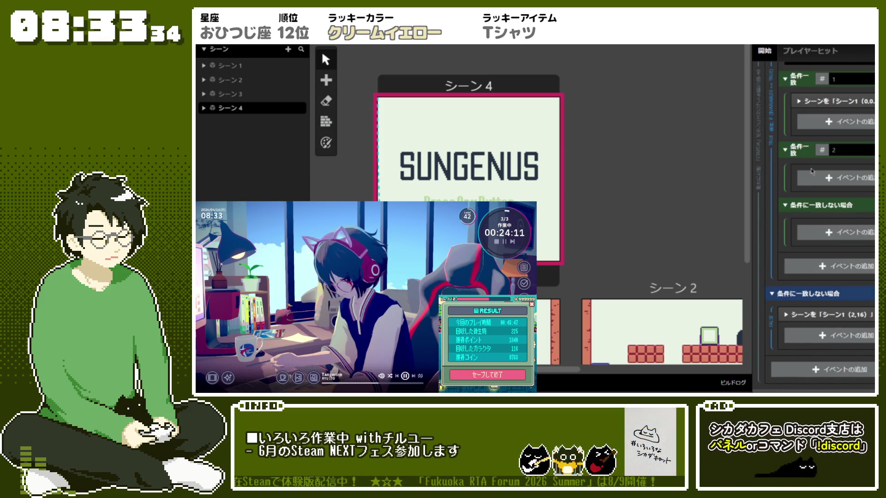
{"action": "left_click", "coordinate": [817, 314]}
{"action": "scroll", "coordinate": [818, 319], "scroll_direction": "down", "scroll_amount": 3}
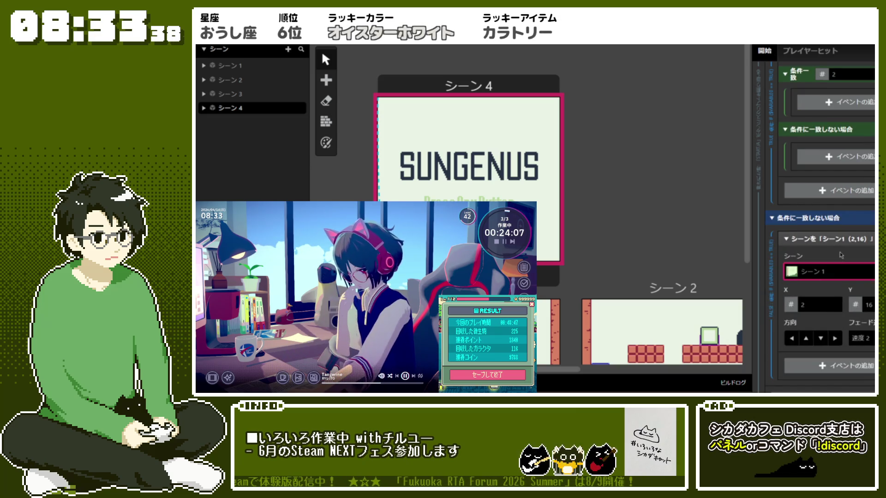
{"action": "scroll", "coordinate": [539, 259], "scroll_direction": "down", "scroll_amount": 3}
{"action": "scroll", "coordinate": [539, 260], "scroll_direction": "down", "scroll_amount": 3}
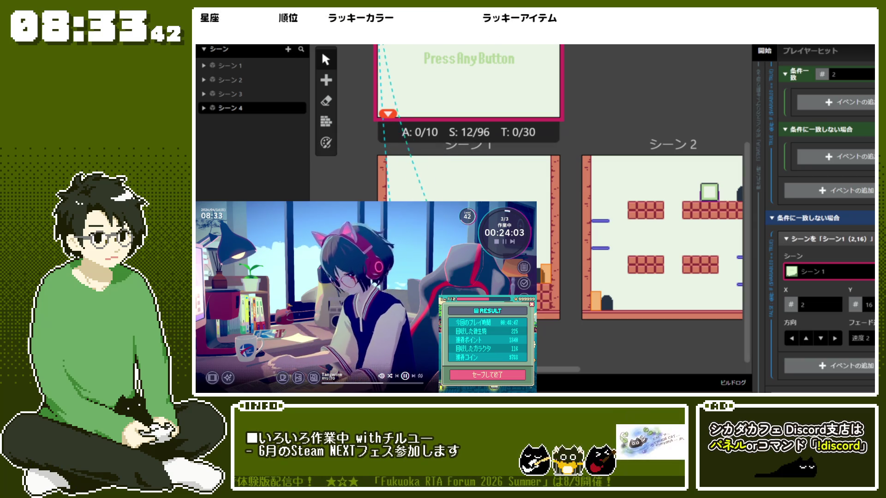
{"action": "scroll", "coordinate": [539, 260], "scroll_direction": "up", "scroll_amount": 4}
{"action": "scroll", "coordinate": [539, 260], "scroll_direction": "down", "scroll_amount": 3}
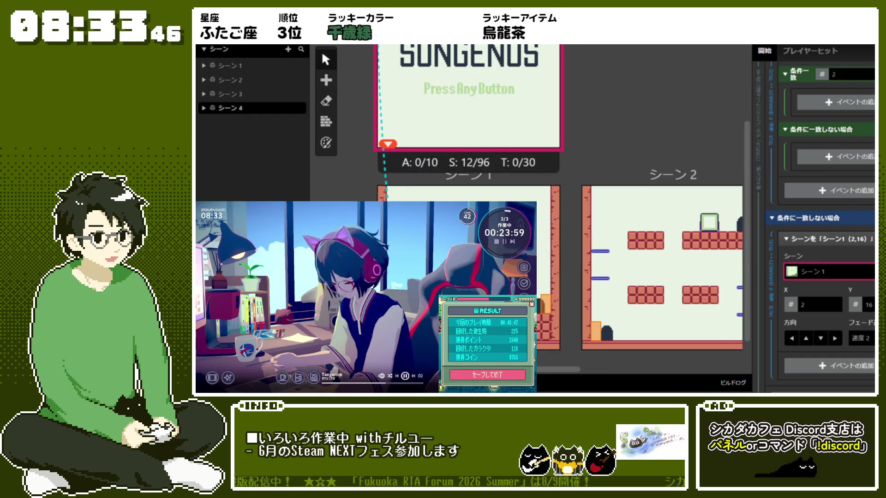
- Set the Scene 1 destination Y to 17, keeping X at 2
{"action": "double_click", "coordinate": [868, 305]}
{"action": "type", "text": "17"}
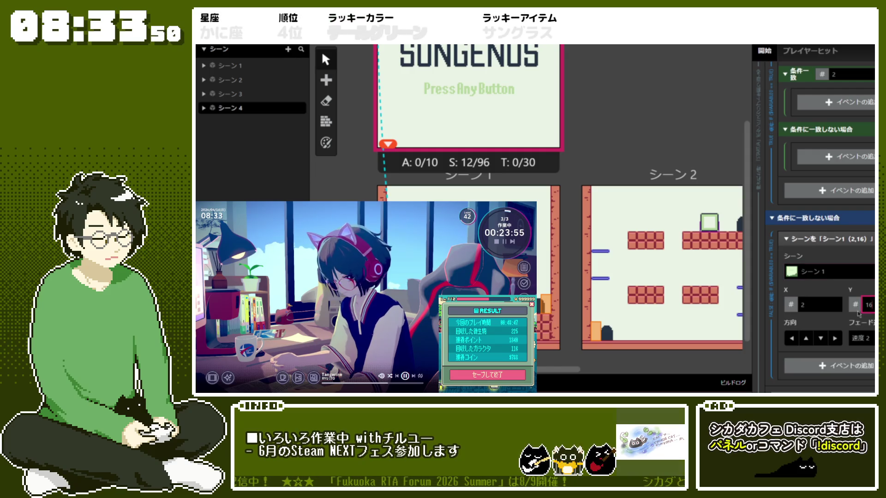
{"action": "left_click", "coordinate": [835, 307]}
{"action": "left_click", "coordinate": [835, 302]}
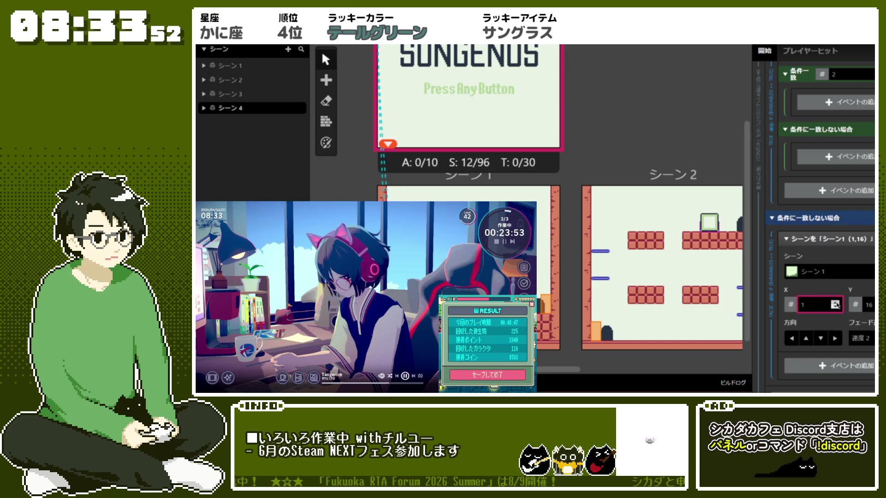
{"action": "double_click", "coordinate": [867, 304]}
{"action": "type", "text": "17"}
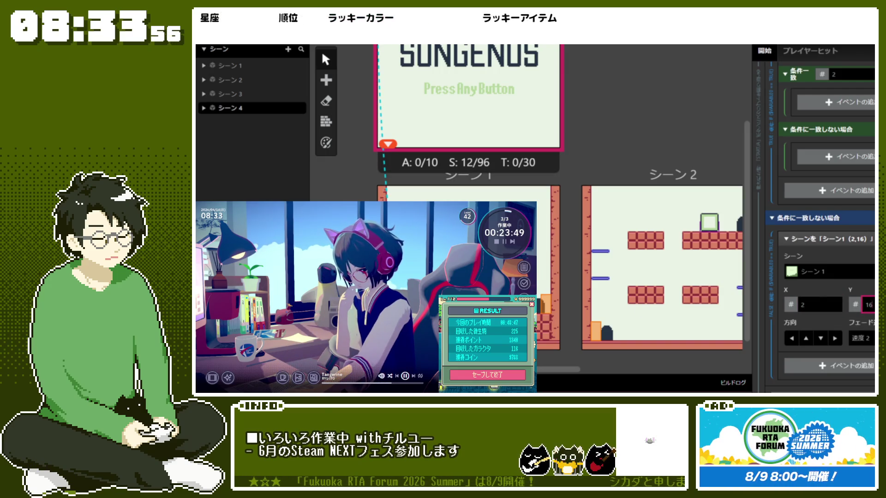
{"action": "scroll", "coordinate": [679, 311], "scroll_direction": "up", "scroll_amount": 2}
{"action": "scroll", "coordinate": [839, 182], "scroll_direction": "up", "scroll_amount": 2}
{"action": "scroll", "coordinate": [839, 182], "scroll_direction": "up", "scroll_amount": 3}
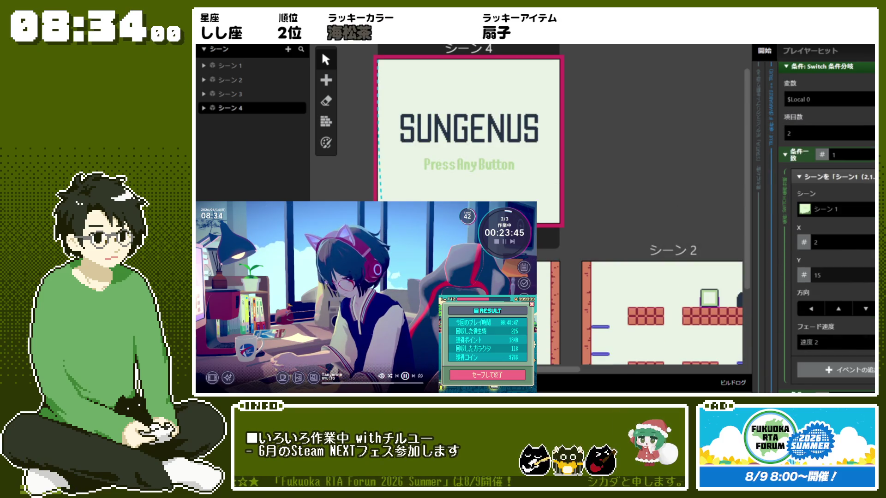
- Change the destination Y to 16 and add a Load Game Data event under case 2
{"action": "key", "text": "BackSpace"}
{"action": "type", "text": "6"}
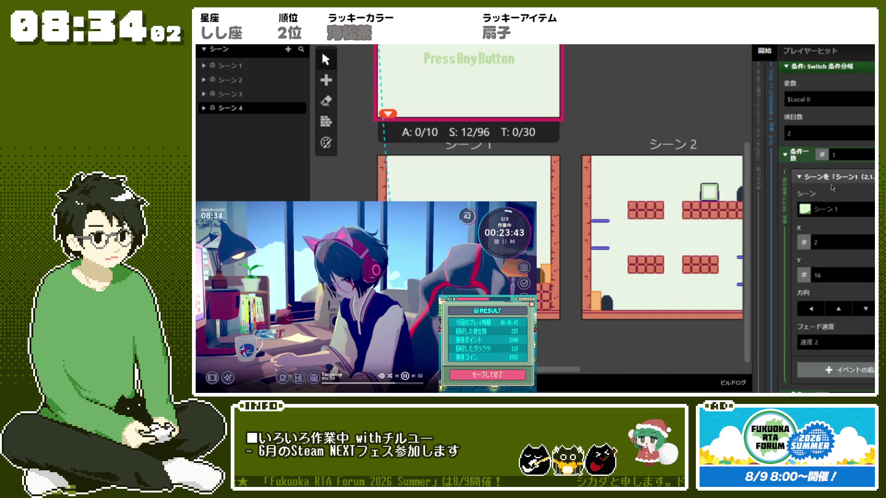
{"action": "left_click", "coordinate": [833, 178]}
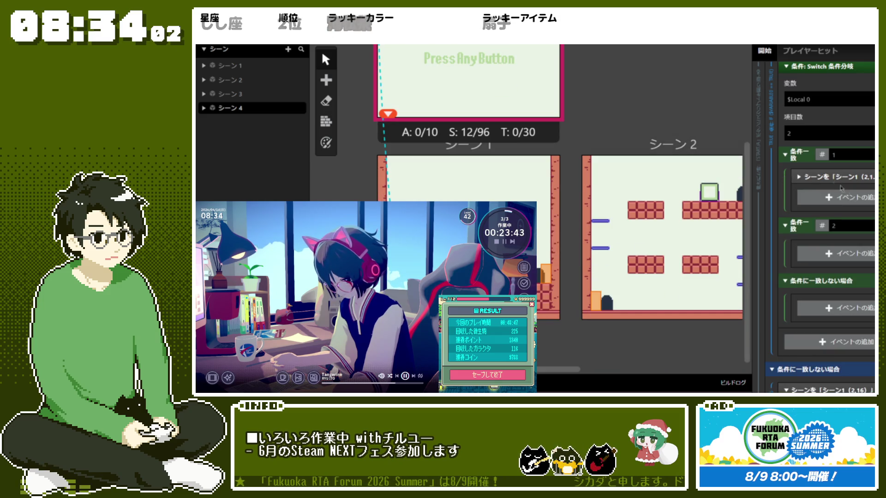
{"action": "left_click", "coordinate": [819, 254]}
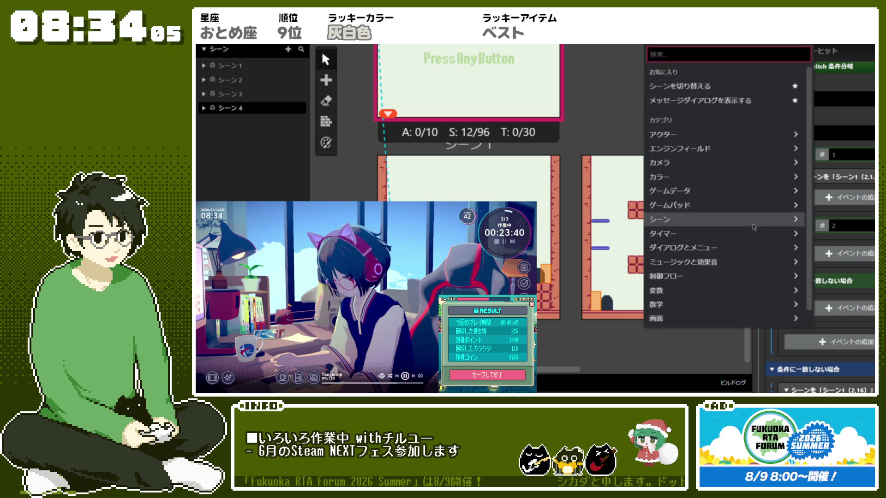
{"action": "left_click", "coordinate": [720, 193]}
{"action": "left_click", "coordinate": [720, 86]}
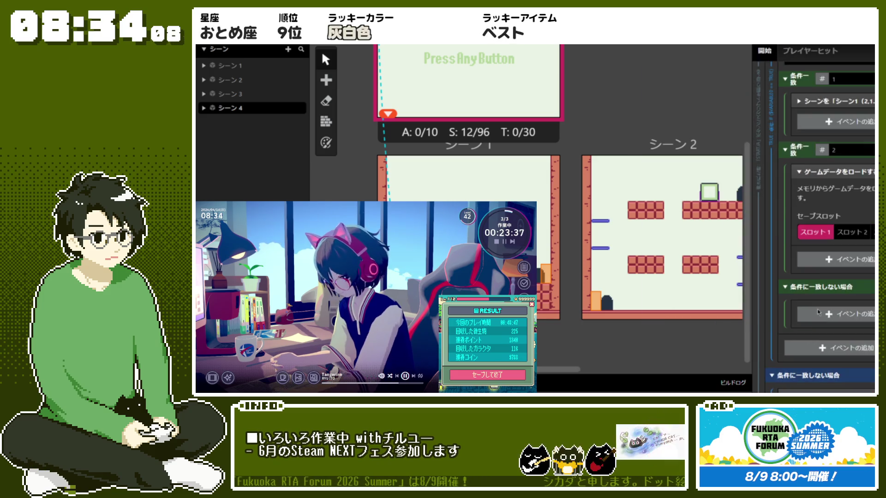
{"action": "left_click", "coordinate": [800, 172]}
- Collapse the Switch block and the fallback Scene 1 change event
{"action": "scroll", "coordinate": [797, 203], "scroll_direction": "up", "scroll_amount": 2}
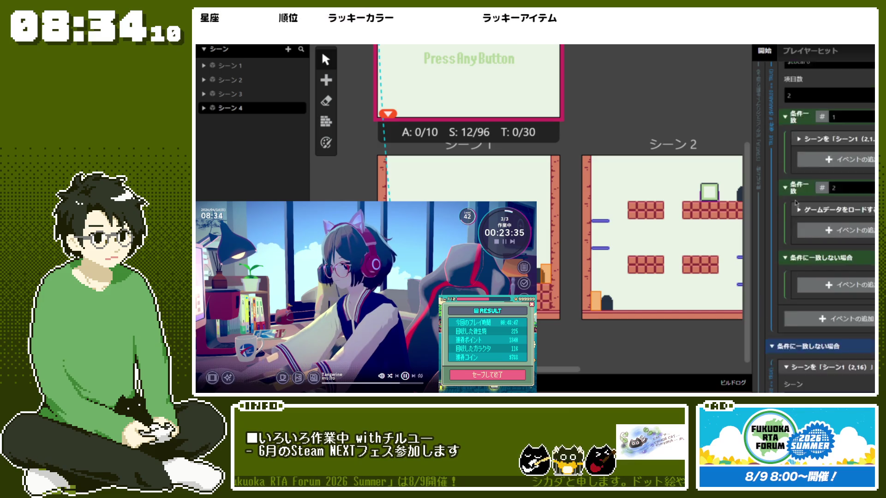
{"action": "scroll", "coordinate": [796, 203], "scroll_direction": "up", "scroll_amount": 2}
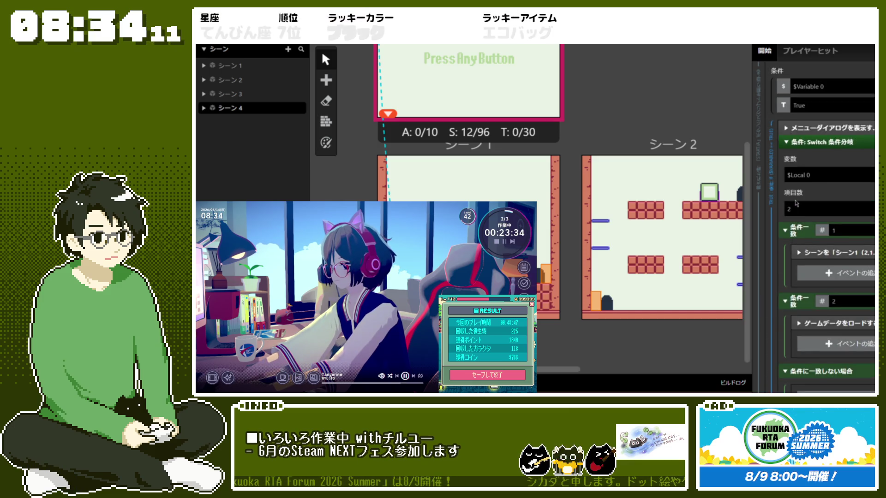
{"action": "left_click", "coordinate": [826, 147]}
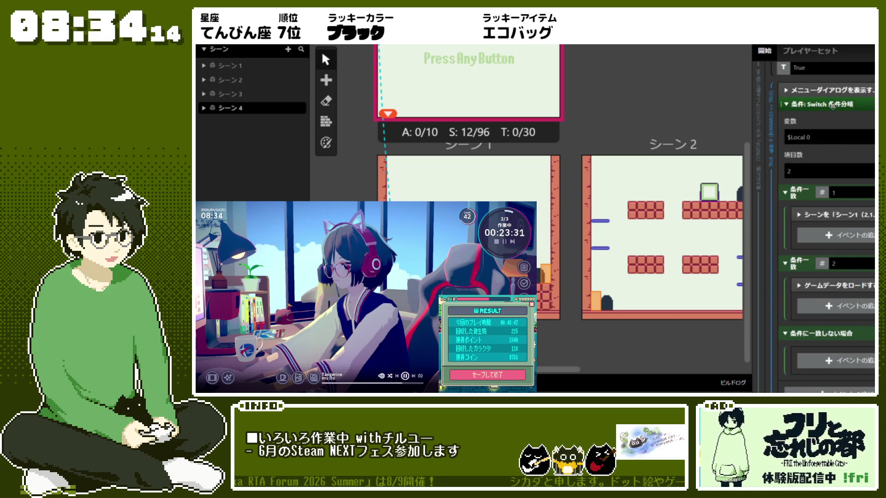
{"action": "scroll", "coordinate": [833, 123], "scroll_direction": "down", "scroll_amount": 1}
{"action": "left_click", "coordinate": [786, 173]}
{"action": "scroll", "coordinate": [784, 207], "scroll_direction": "up", "scroll_amount": 3}
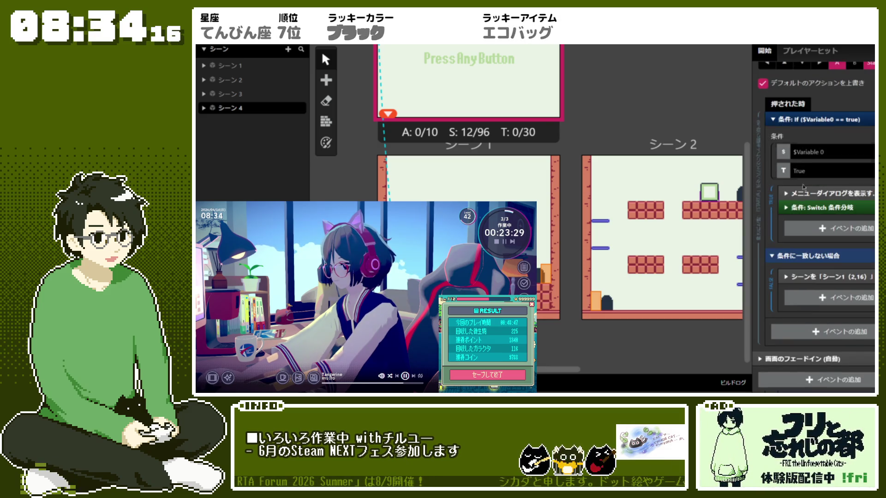
{"action": "scroll", "coordinate": [773, 244], "scroll_direction": "up", "scroll_amount": 3}
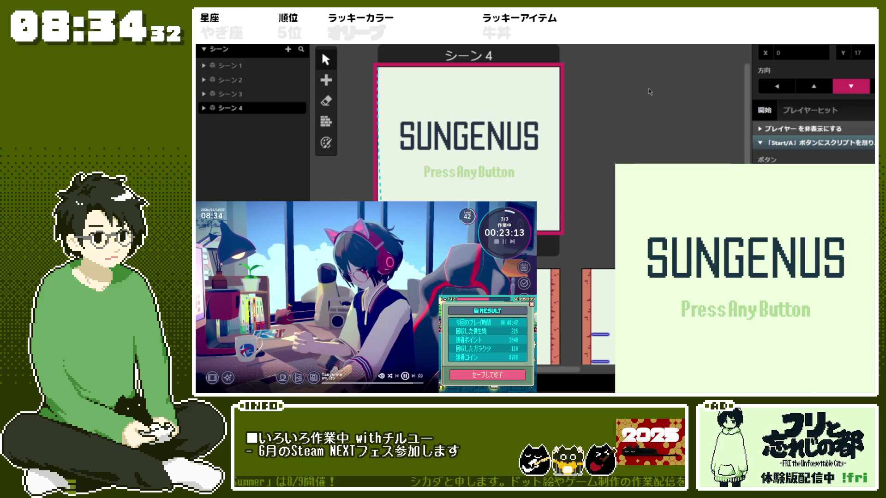
{"action": "key", "text": "Return"}
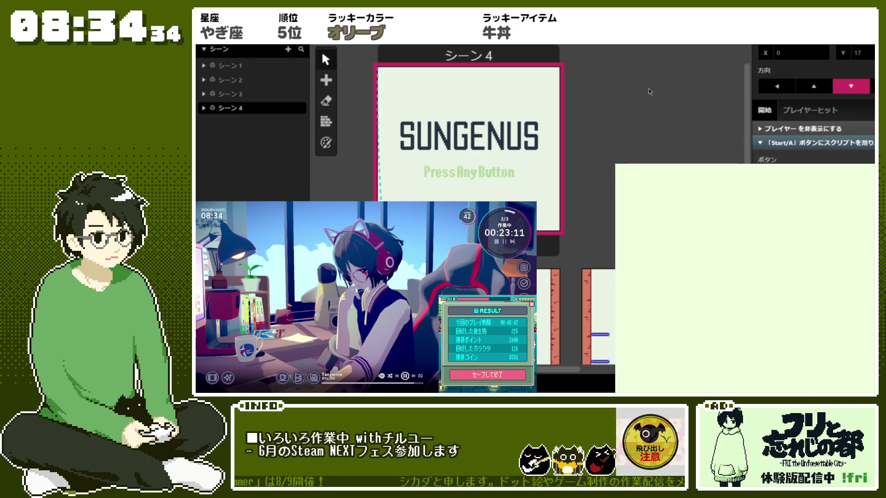
{"action": "key", "text": "Right"}
{"action": "key", "text": "z"}
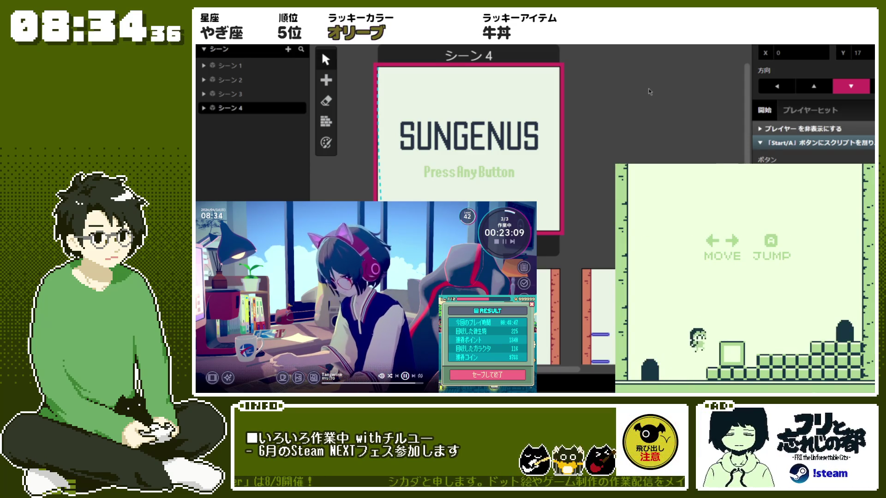
{"action": "key", "text": "z"}
{"action": "key", "text": "z"}
{"action": "key", "text": "z"}
{"action": "key", "text": "z"}
{"action": "key", "text": "Right"}
{"action": "key", "text": "z"}
{"action": "key", "text": "z"}
{"action": "key", "text": "Up"}
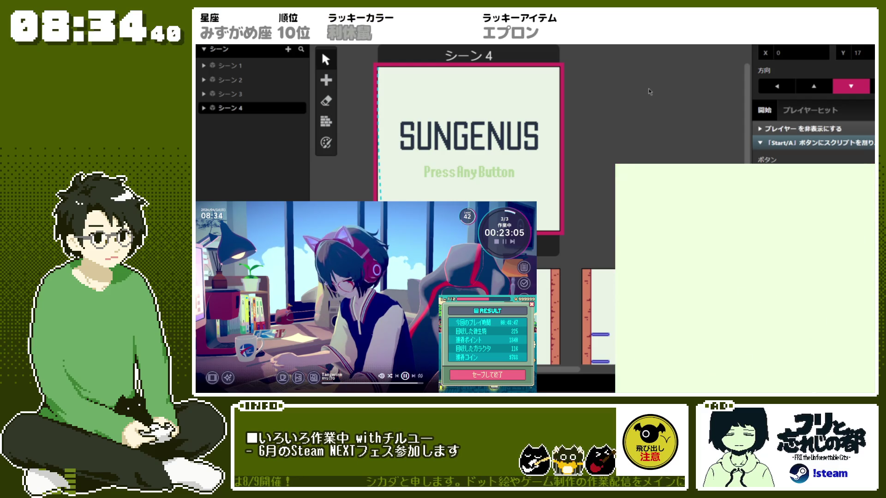
{"action": "key", "text": "Left"}
{"action": "key", "text": "Right"}
{"action": "key", "text": "Left"}
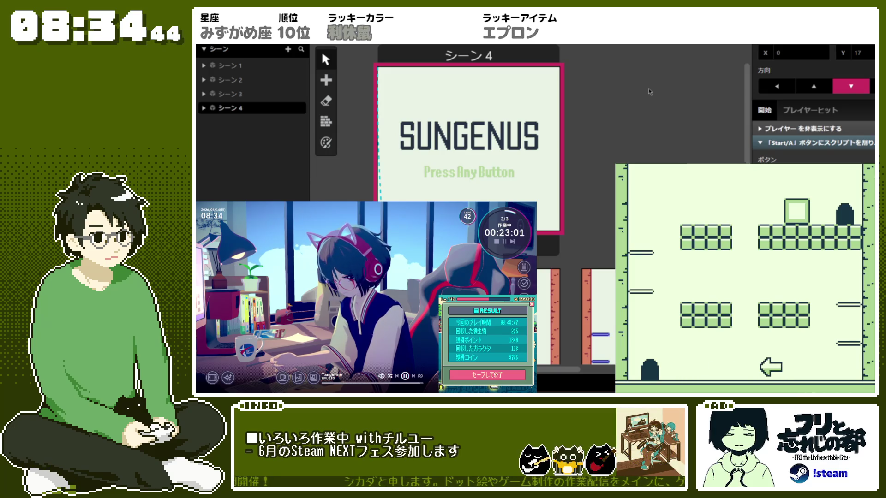
{"action": "left_click", "coordinate": [641, 112]}
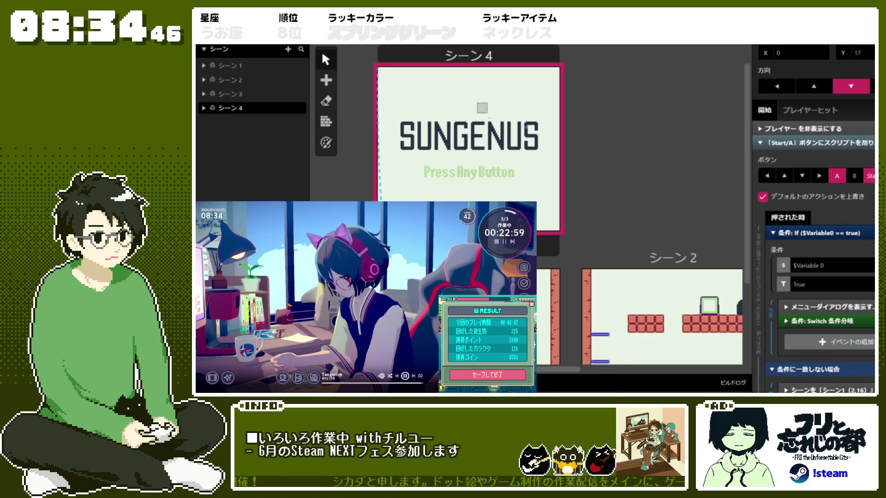
- Set Scene 2's Player Sprite Sheet to player-Sheet
{"action": "scroll", "coordinate": [487, 115], "scroll_direction": "down", "scroll_amount": 2}
{"action": "left_click", "coordinate": [461, 180]}
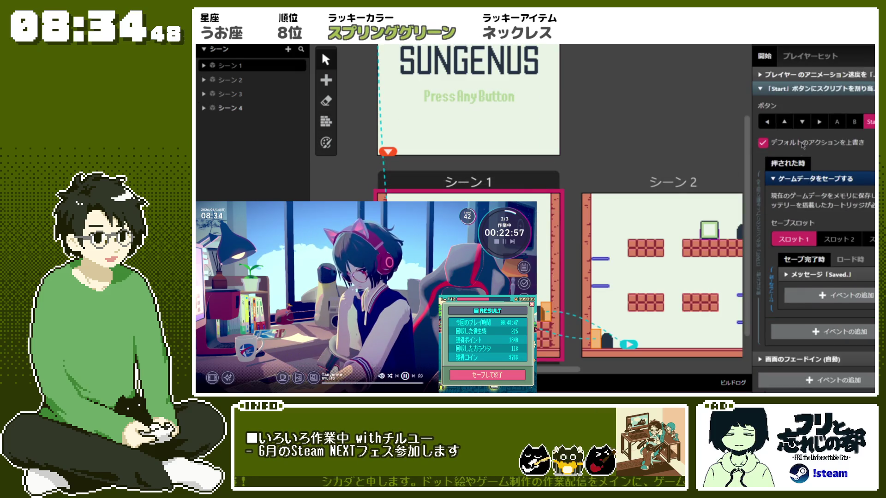
{"action": "left_click", "coordinate": [789, 165]}
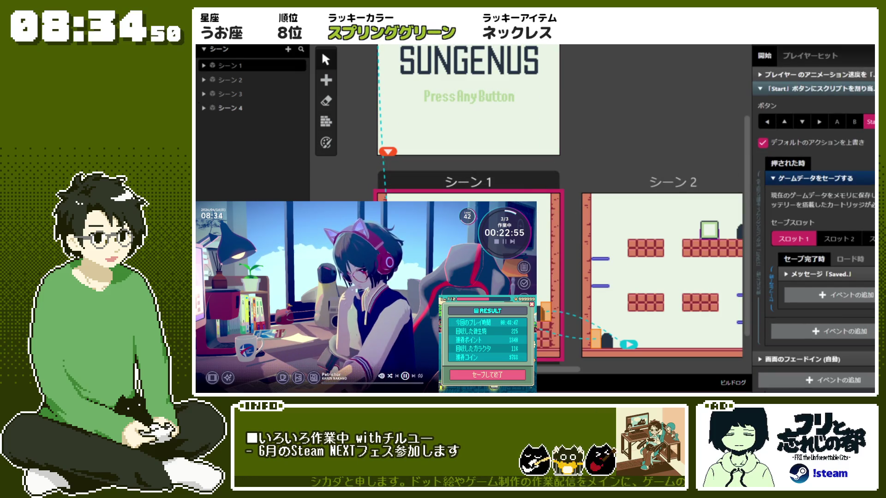
{"action": "left_click", "coordinate": [632, 227]}
{"action": "left_click", "coordinate": [462, 181]}
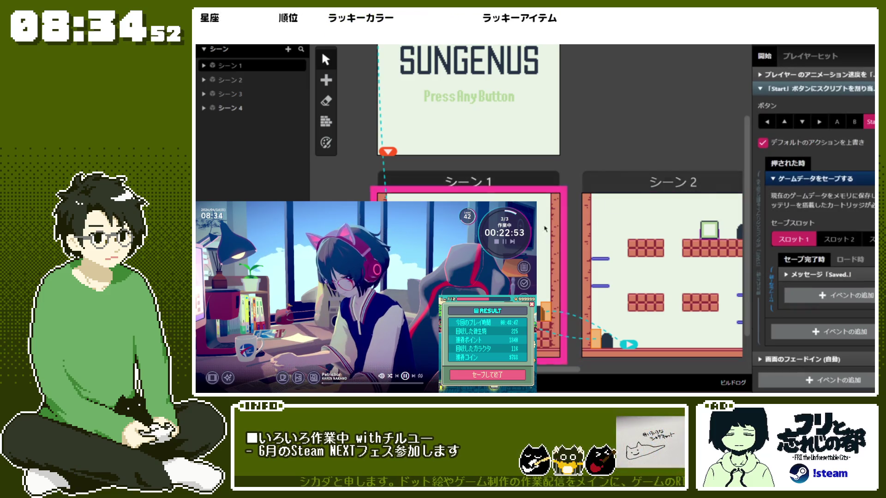
{"action": "scroll", "coordinate": [872, 210], "scroll_direction": "up", "scroll_amount": 5}
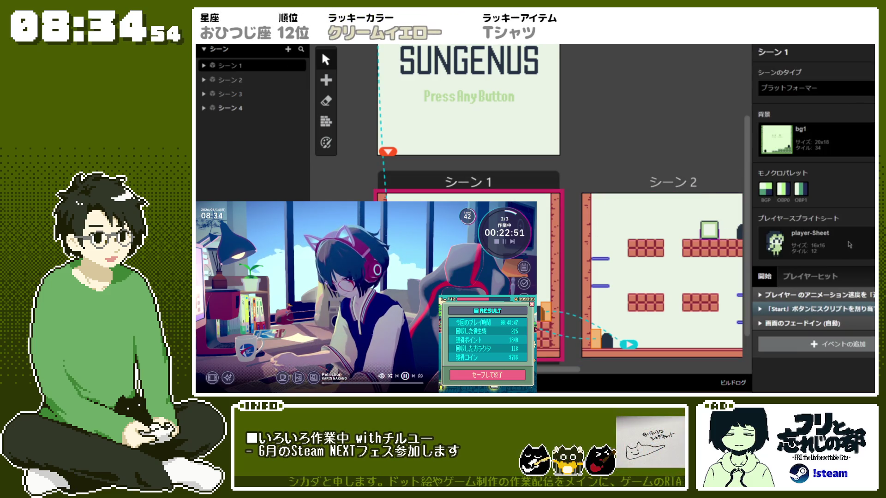
{"action": "left_click", "coordinate": [720, 212]}
{"action": "left_click", "coordinate": [817, 240]}
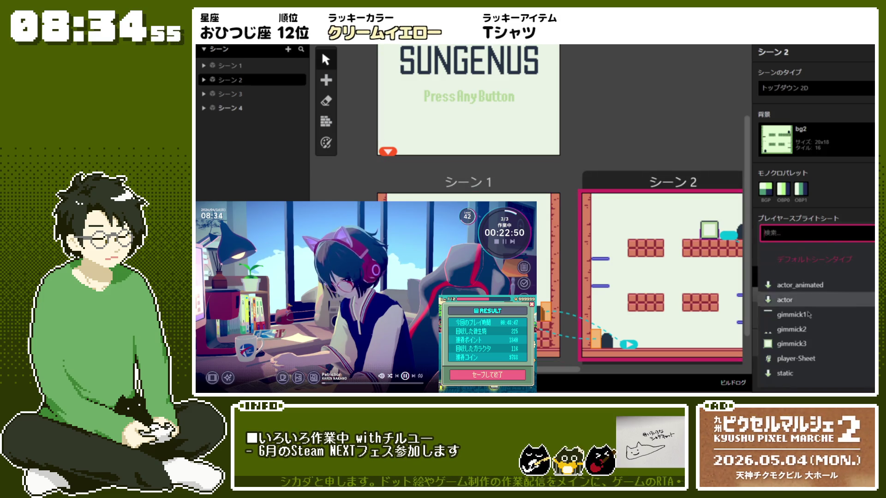
{"action": "left_click", "coordinate": [820, 359]}
- Set Scene 3's Player Sprite Sheet to player-Sheet
{"action": "scroll", "coordinate": [705, 204], "scroll_direction": "down", "scroll_amount": 2}
{"action": "scroll", "coordinate": [704, 205], "scroll_direction": "right", "scroll_amount": 5}
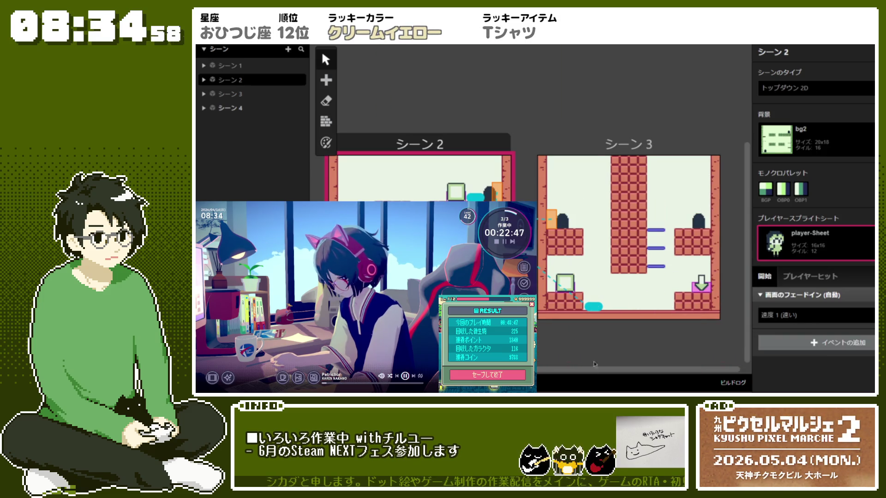
{"action": "left_click", "coordinate": [706, 212]}
{"action": "left_click", "coordinate": [814, 254]}
{"action": "left_click", "coordinate": [818, 360]}
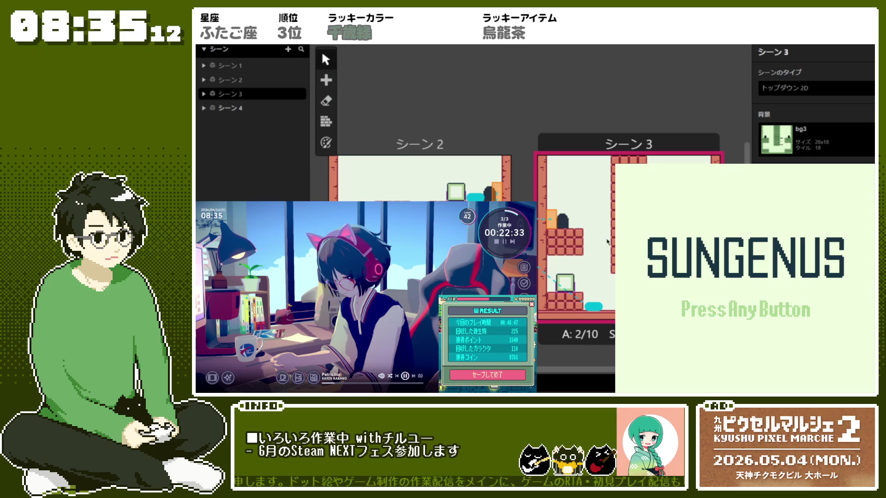
- Start the game from the title and jump over the block to the door out of the first level
{"action": "key", "text": "Return"}
{"action": "key", "text": "Right"}
{"action": "key", "text": "z"}
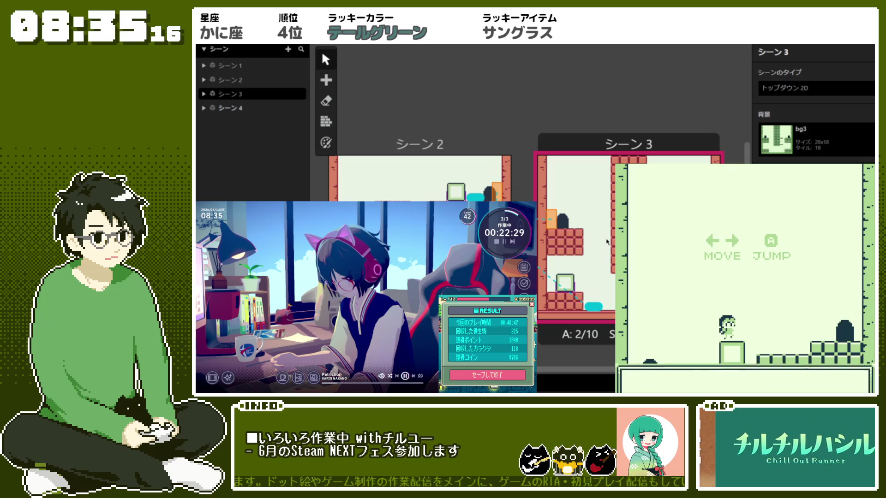
{"action": "key", "text": "Right"}
{"action": "key", "text": "z"}
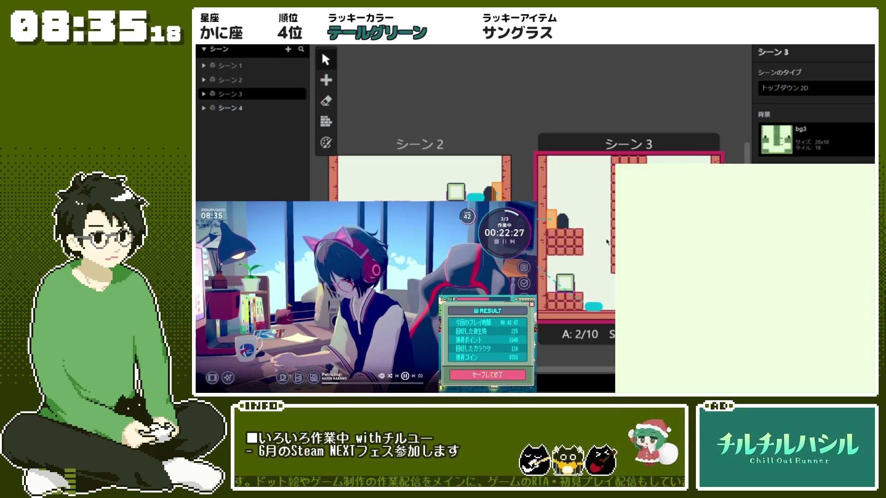
- Walk across the new level, go left through the door into the MOVE/JUMP room, hop right, then close the preview
{"action": "key", "text": "Right"}
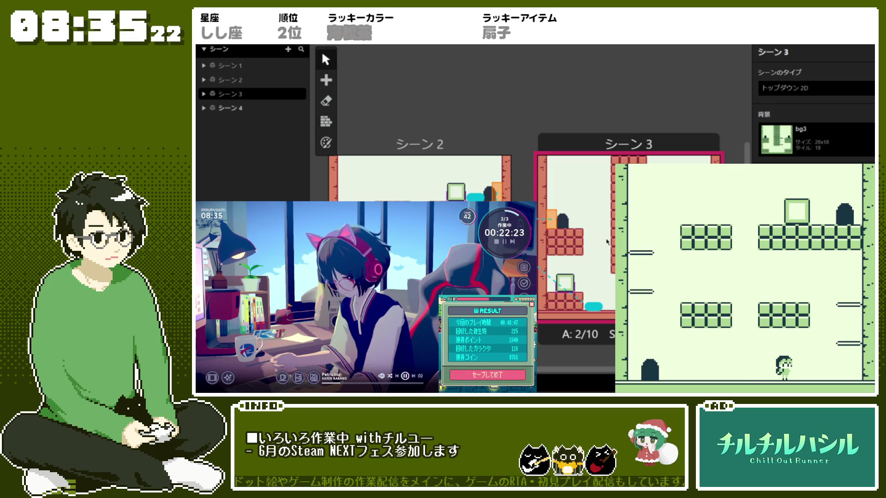
{"action": "key", "text": "Right"}
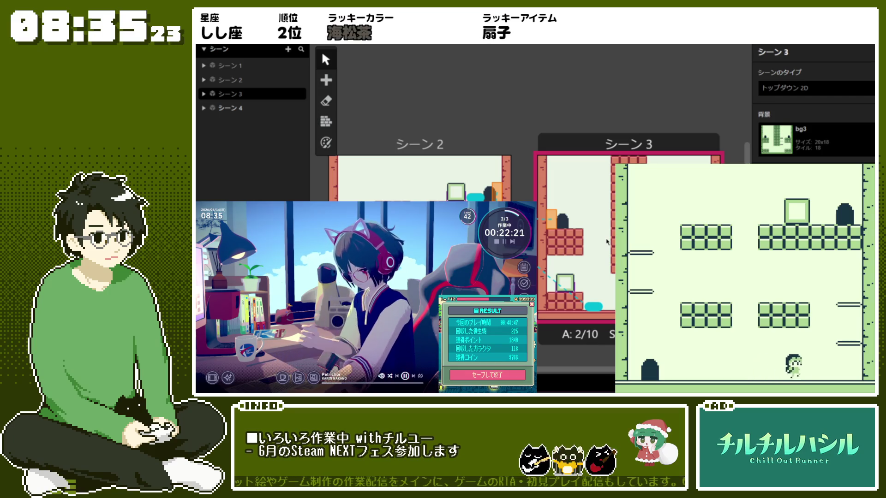
{"action": "key", "text": "Left"}
{"action": "key", "text": "Left"}
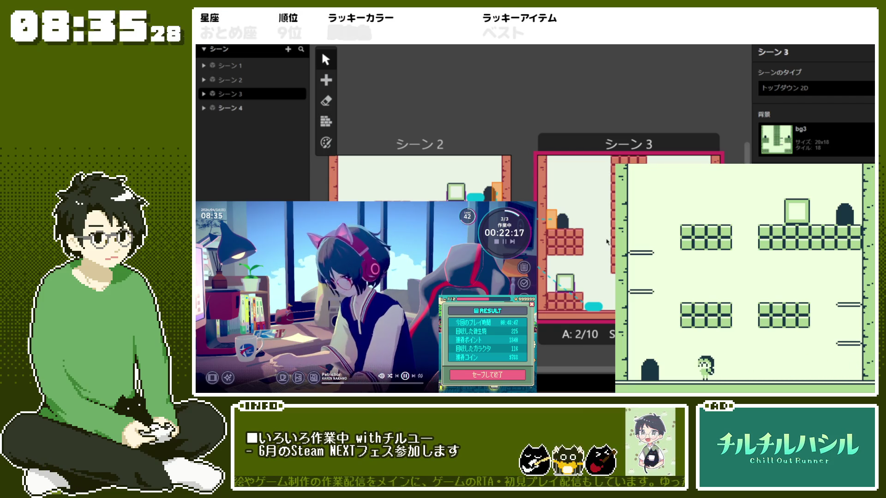
{"action": "key", "text": "Right"}
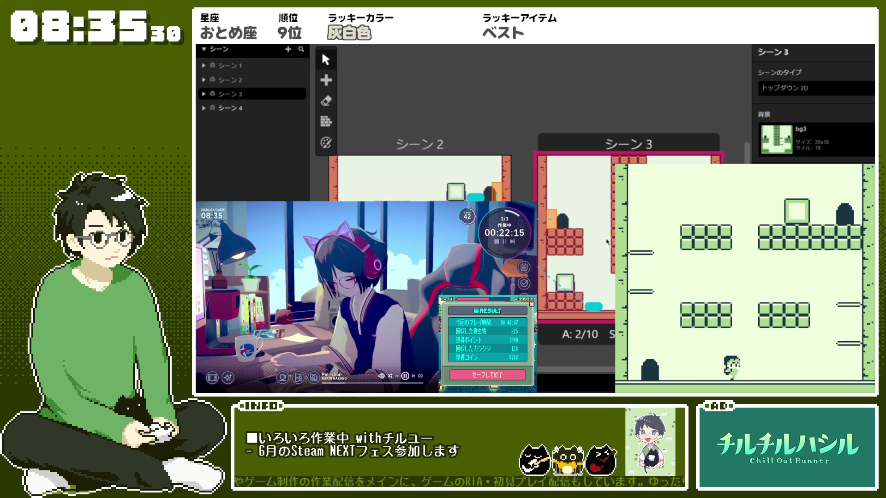
{"action": "key", "text": "Left"}
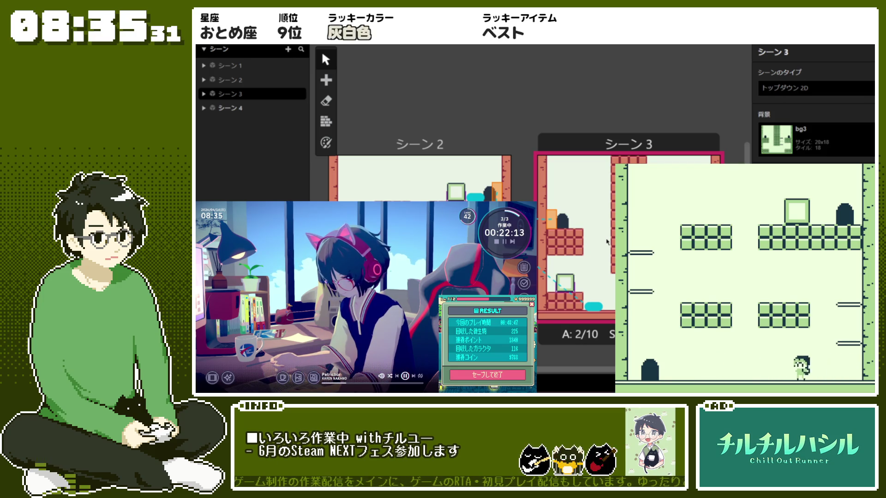
{"action": "key", "text": "Left"}
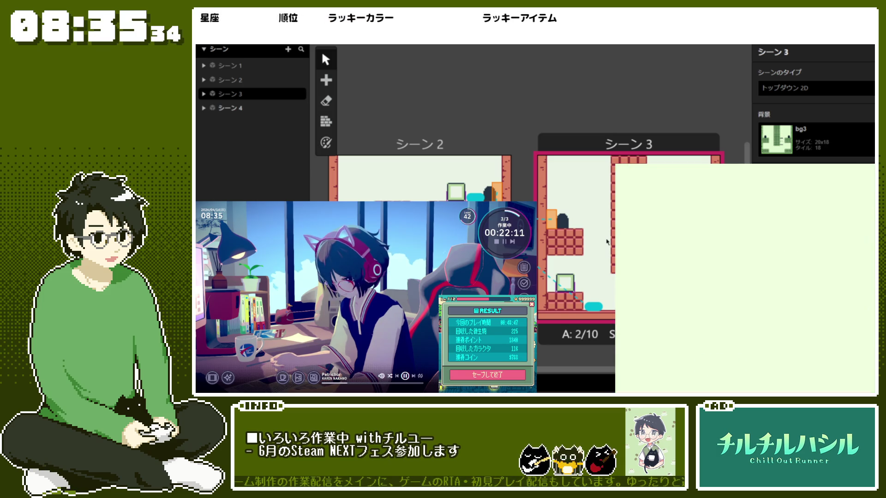
{"action": "key", "text": "Right"}
{"action": "key", "text": "z"}
{"action": "key", "text": "z"}
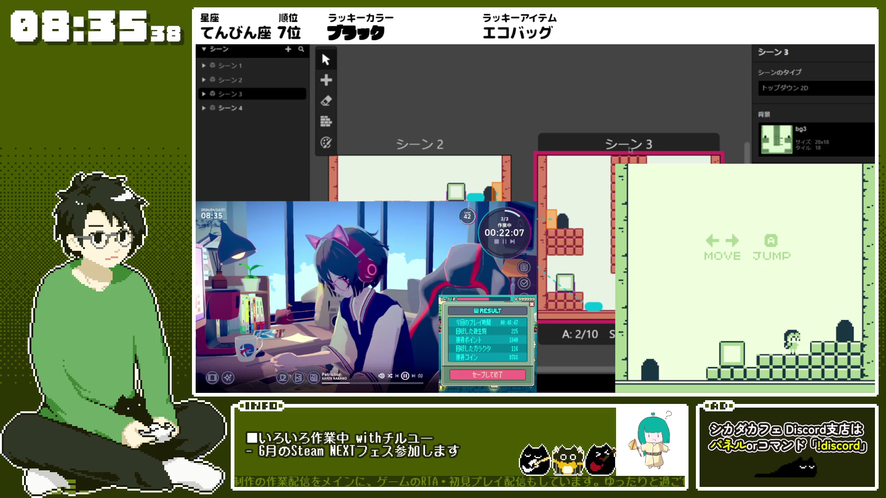
{"action": "left_click", "coordinate": [645, 116]}
- Inspect Scene 2, Trigger 2's scene switch, and Scene 1's player animation and Start button events
{"action": "left_click", "coordinate": [420, 258]}
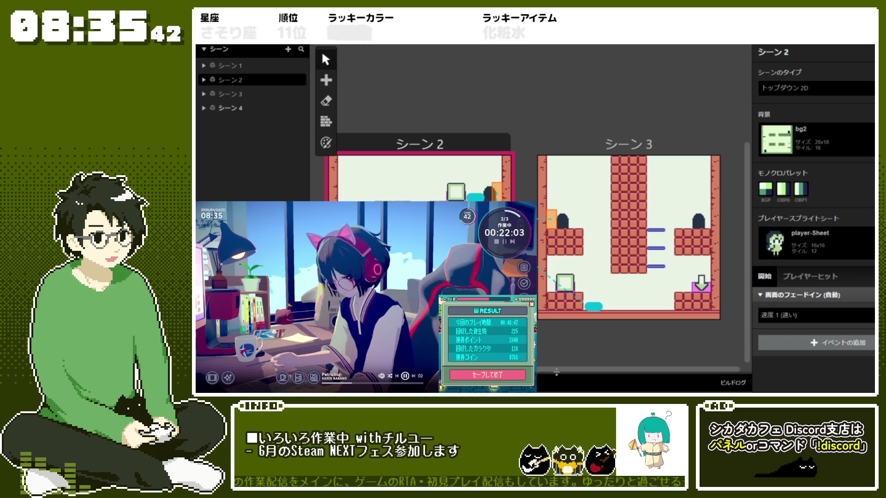
{"action": "scroll", "coordinate": [559, 373], "scroll_direction": "left", "scroll_amount": 5}
{"action": "left_click", "coordinate": [705, 219]}
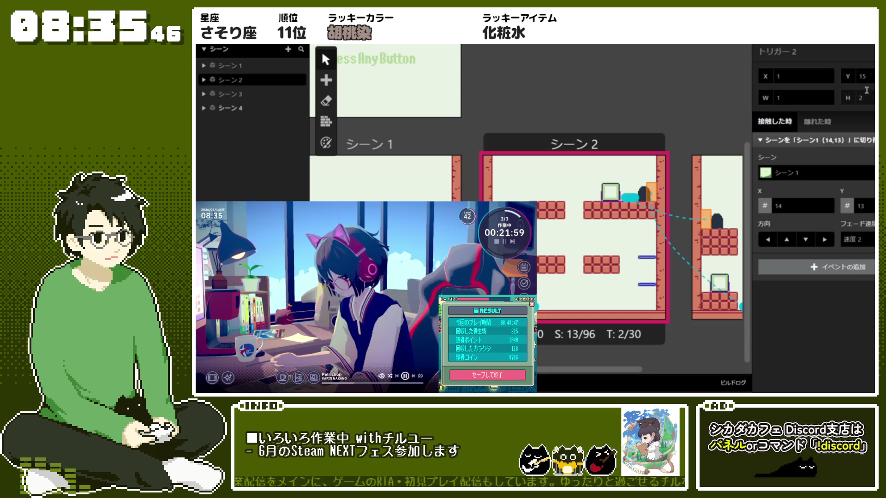
{"action": "left_click", "coordinate": [574, 203]}
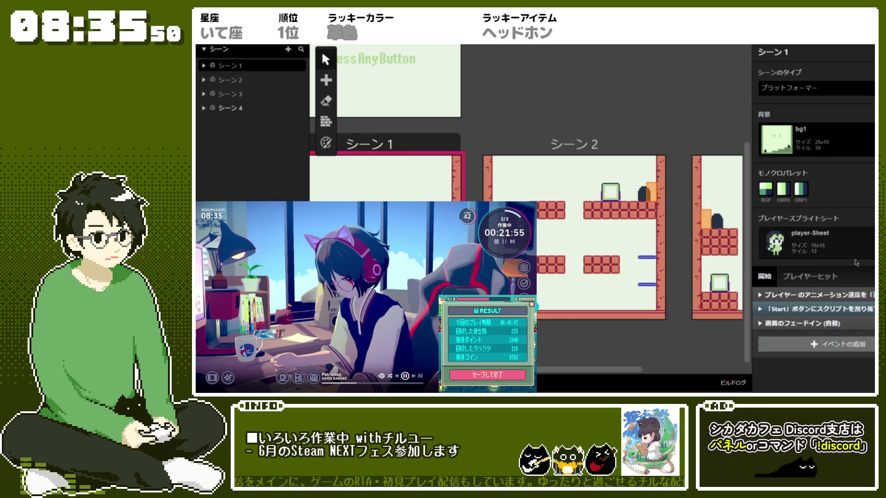
{"action": "left_click", "coordinate": [859, 295]}
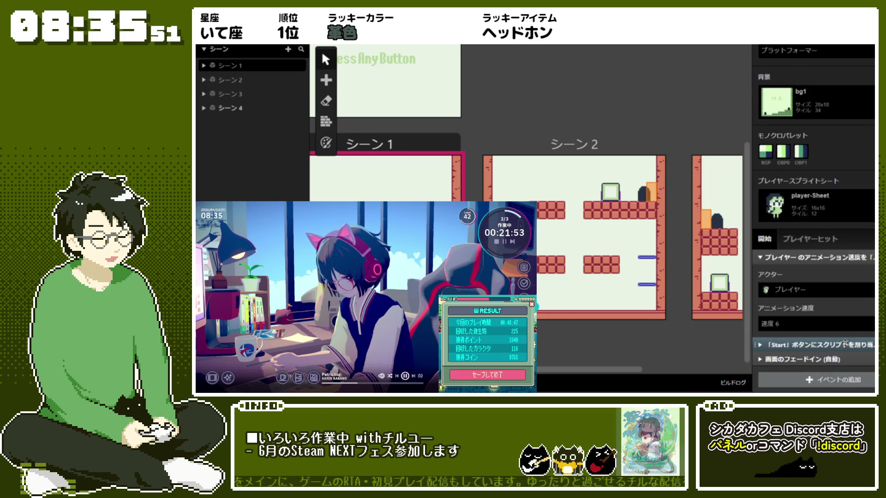
{"action": "left_click", "coordinate": [844, 344]}
{"action": "left_click", "coordinate": [819, 91]}
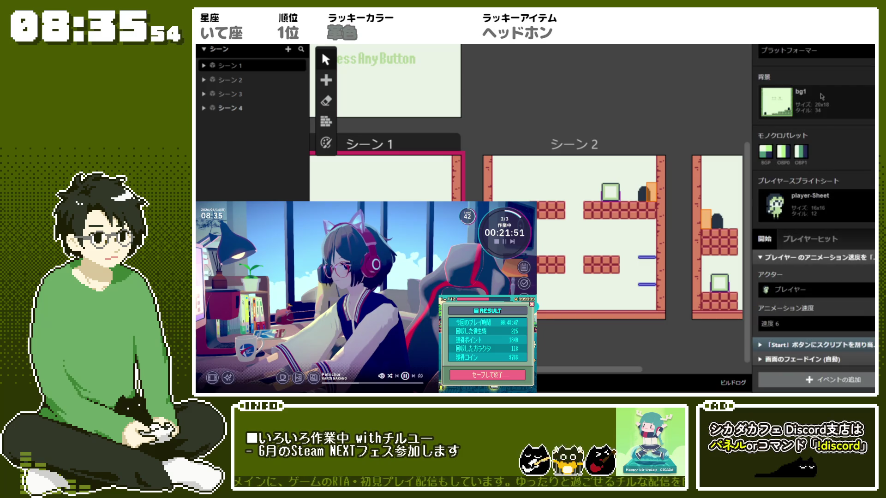
{"action": "left_click", "coordinate": [823, 260]}
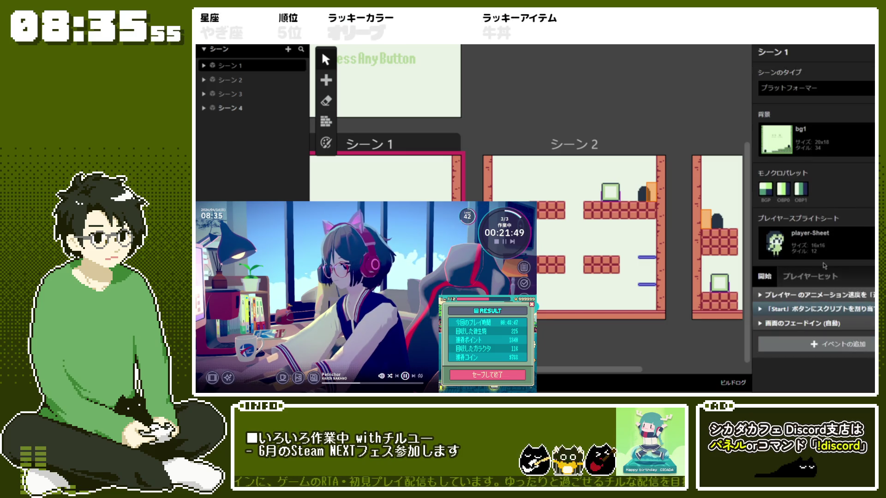
- Set Scenes 2, 3 and 4 to the Platformer (プラットフォーマー) scene type and run the game
{"action": "left_click", "coordinate": [624, 147]}
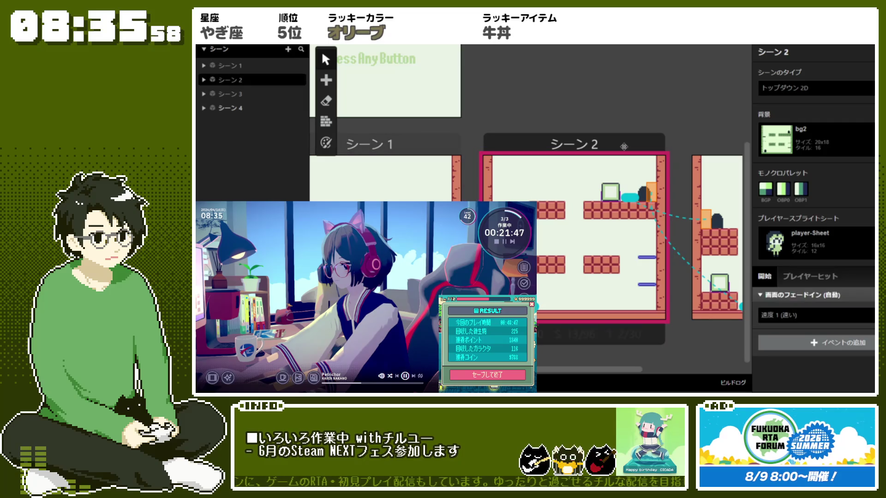
{"action": "left_click", "coordinate": [848, 83]}
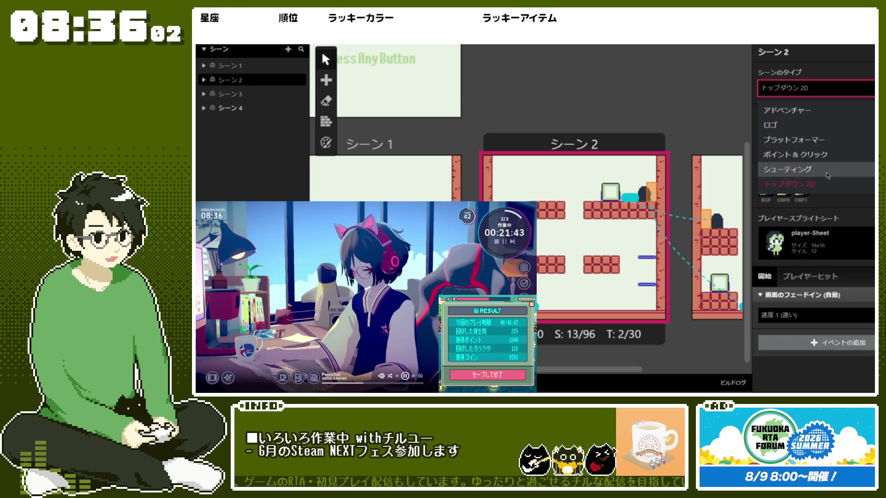
{"action": "left_click", "coordinate": [794, 139]}
{"action": "left_click", "coordinate": [718, 141]}
{"action": "left_click", "coordinate": [812, 88]}
{"action": "left_click", "coordinate": [794, 138]}
{"action": "scroll", "coordinate": [437, 100], "scroll_direction": "up", "scroll_amount": 3}
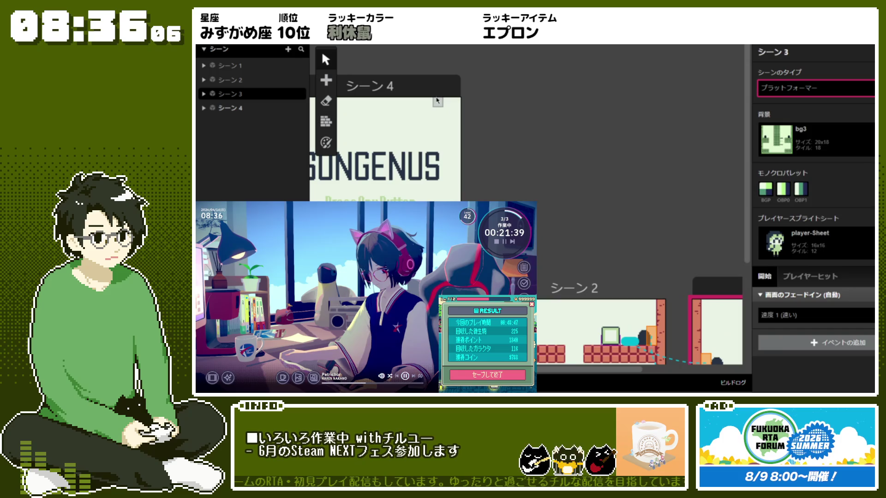
{"action": "left_click", "coordinate": [438, 87]}
{"action": "scroll", "coordinate": [834, 155], "scroll_direction": "up", "scroll_amount": 5}
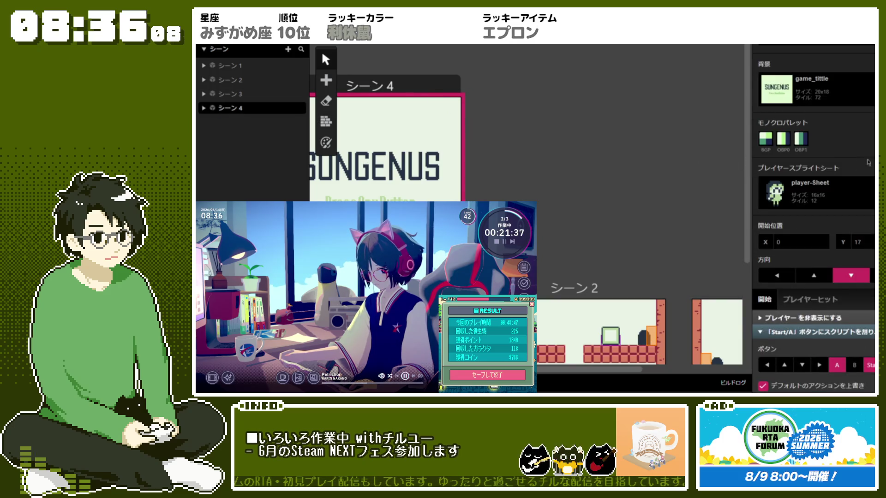
{"action": "left_click", "coordinate": [812, 87]}
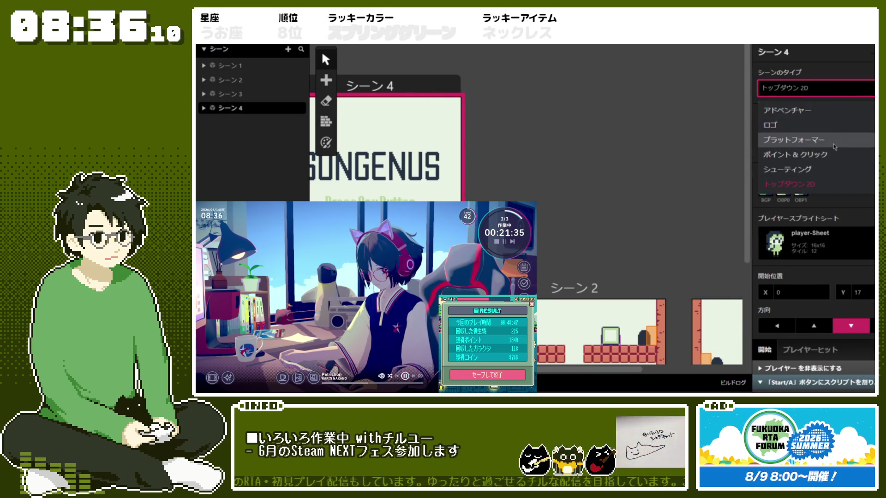
{"action": "left_click", "coordinate": [784, 146]}
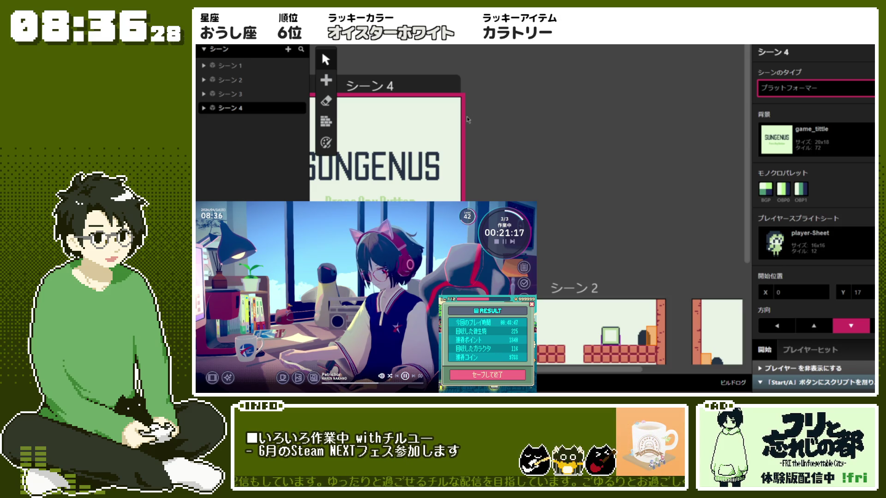
{"action": "left_click", "coordinate": [467, 116]}
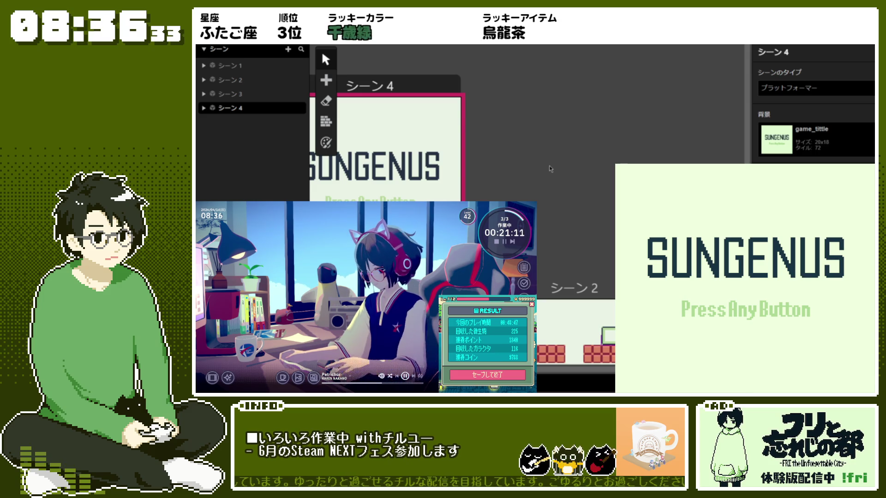
- Start the game and jump across the stairs up onto the right ledge and middle blocks
{"action": "key", "text": "Return"}
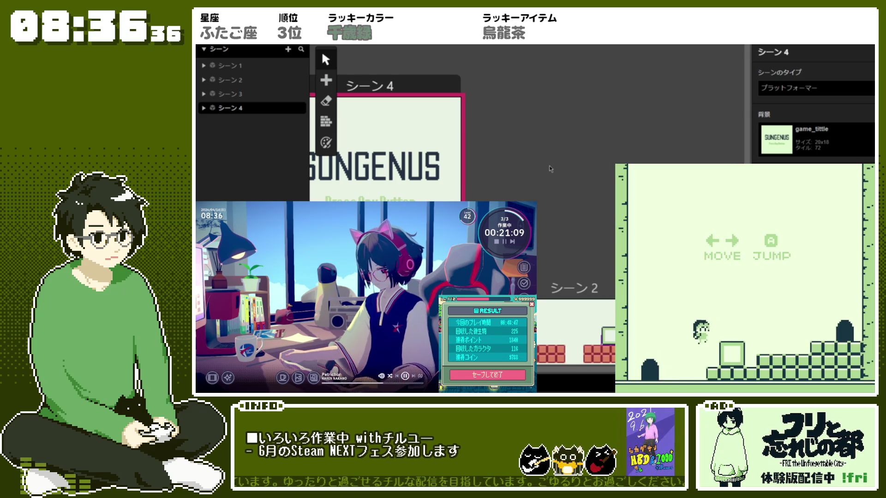
{"action": "key", "text": "Right"}
{"action": "key", "text": "z"}
{"action": "key", "text": "z"}
{"action": "key", "text": "Right"}
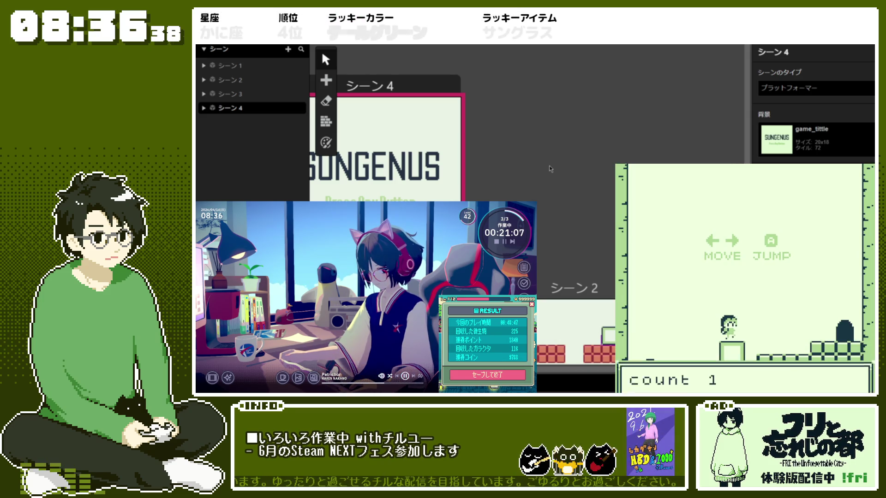
{"action": "key", "text": "Right"}
{"action": "key", "text": "z"}
{"action": "key", "text": "z"}
{"action": "key", "text": "Left"}
{"action": "key", "text": "z"}
{"action": "key", "text": "Right"}
{"action": "key", "text": "Left"}
{"action": "key", "text": "z"}
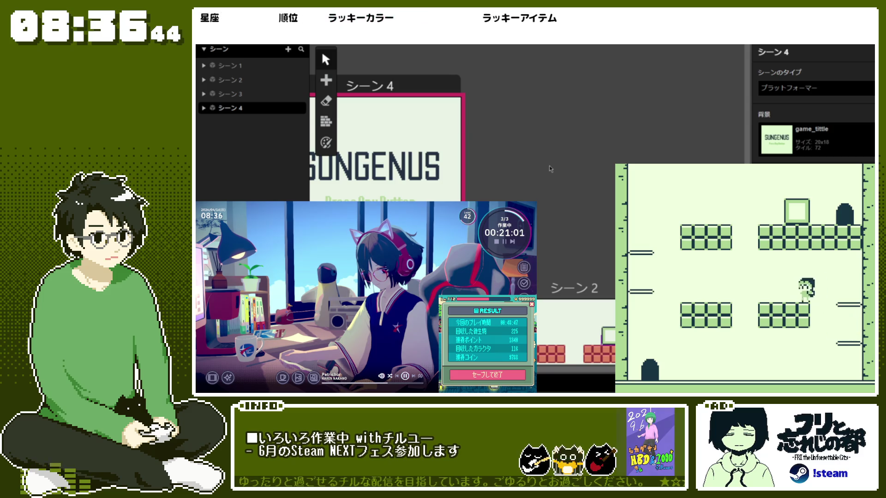
- Hop between ledges onto the upper blocks, dismiss the count messages, and enter the door
{"action": "key", "text": "z"}
{"action": "key", "text": "Left"}
{"action": "key", "text": "z"}
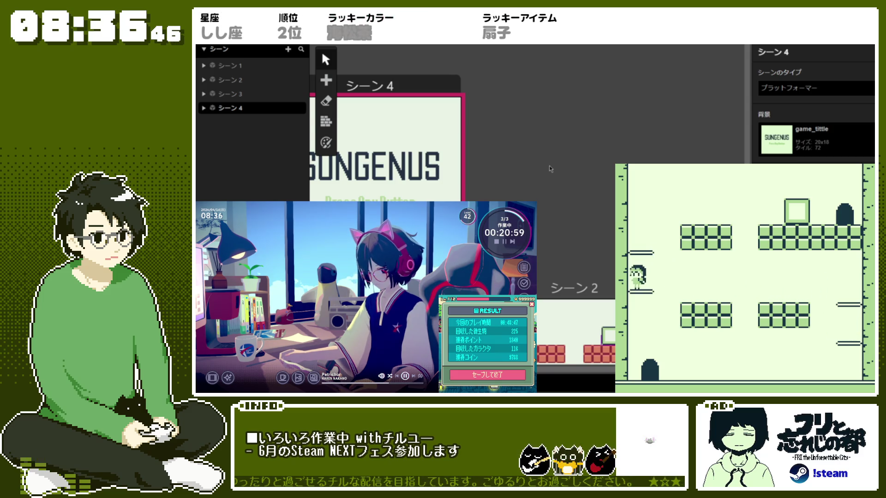
{"action": "key", "text": "Right"}
{"action": "key", "text": "z"}
{"action": "key", "text": "Left"}
{"action": "key", "text": "z"}
{"action": "key", "text": "z"}
{"action": "key", "text": "Right"}
{"action": "key", "text": "z"}
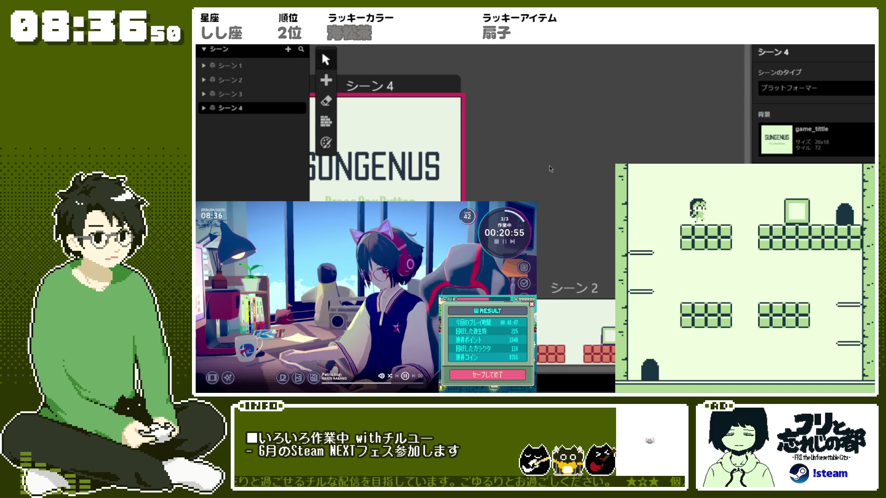
{"action": "key", "text": "z"}
{"action": "key", "text": "Right"}
{"action": "key", "text": "z"}
{"action": "key", "text": "z"}
{"action": "key", "text": "Right"}
{"action": "key", "text": "Up"}
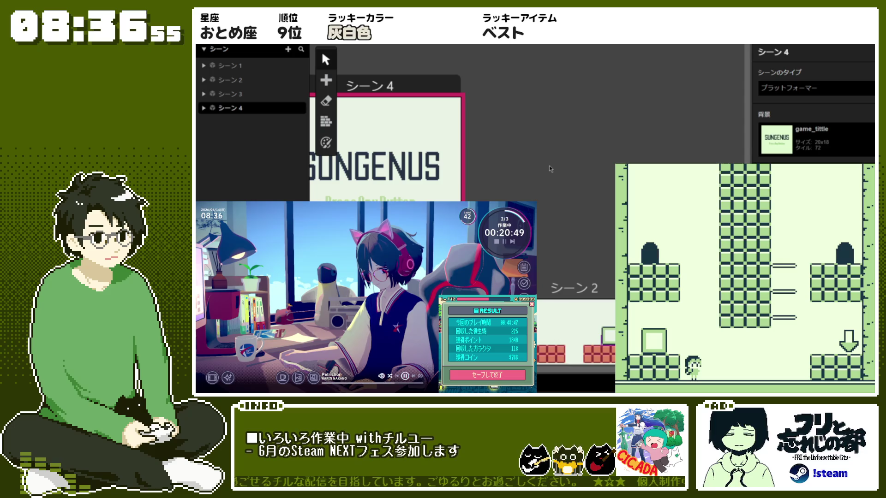
- Jump through the next room past the count 3 message and save the game at the arrow
{"action": "key", "text": "Left"}
{"action": "key", "text": "z"}
{"action": "key", "text": "z"}
{"action": "key", "text": "z"}
{"action": "key", "text": "Right"}
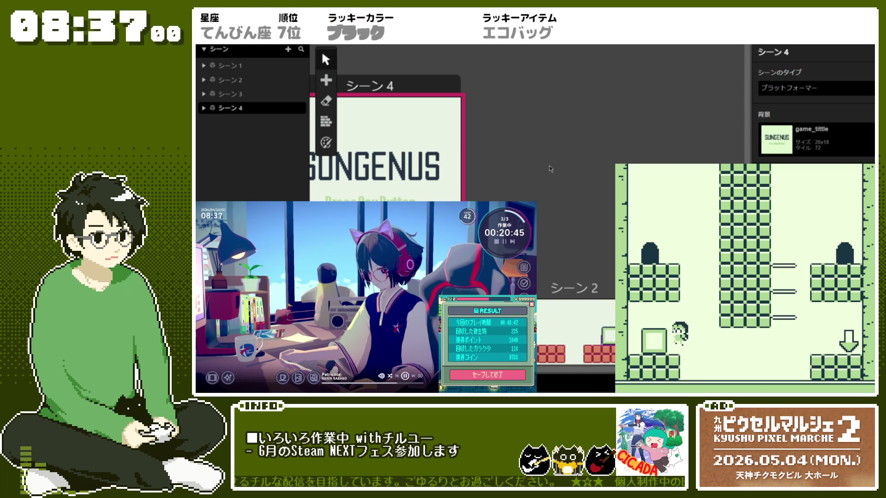
{"action": "key", "text": "z"}
{"action": "key", "text": "Left"}
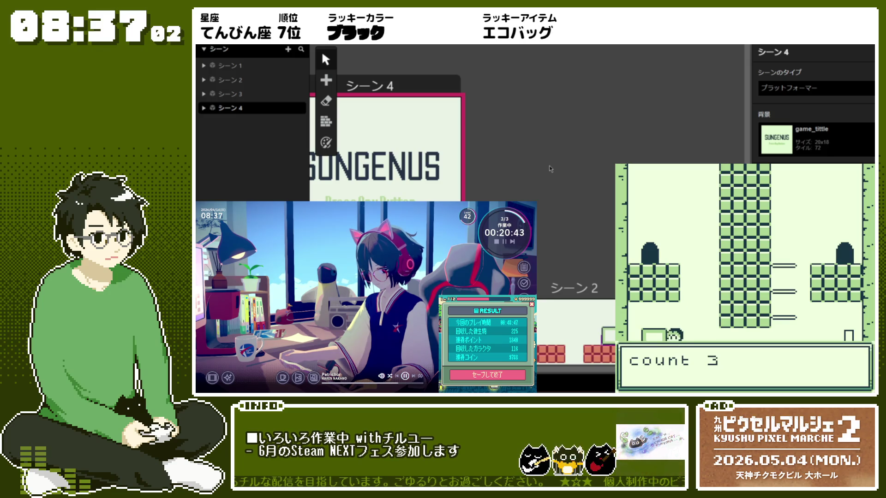
{"action": "key", "text": "z"}
{"action": "key", "text": "Right"}
{"action": "key", "text": "z"}
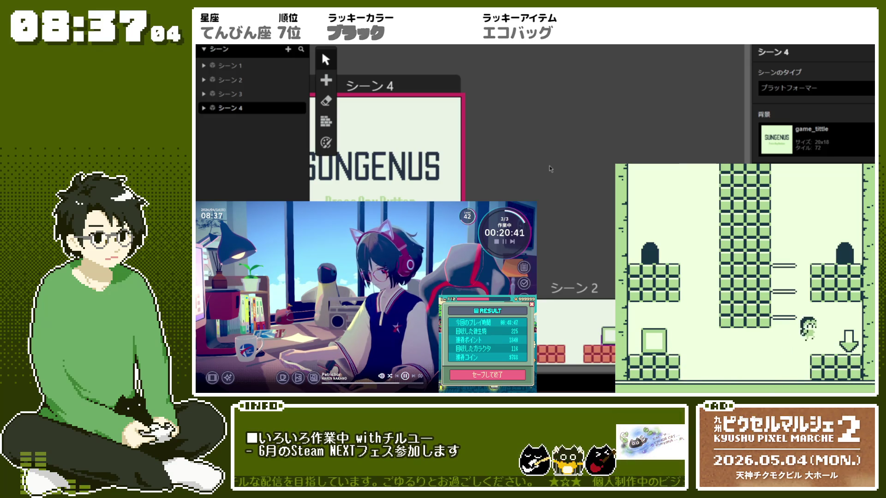
{"action": "key", "text": "z"}
{"action": "key", "text": "Left"}
{"action": "key", "text": "Right"}
{"action": "key", "text": "z"}
{"action": "key", "text": "Left"}
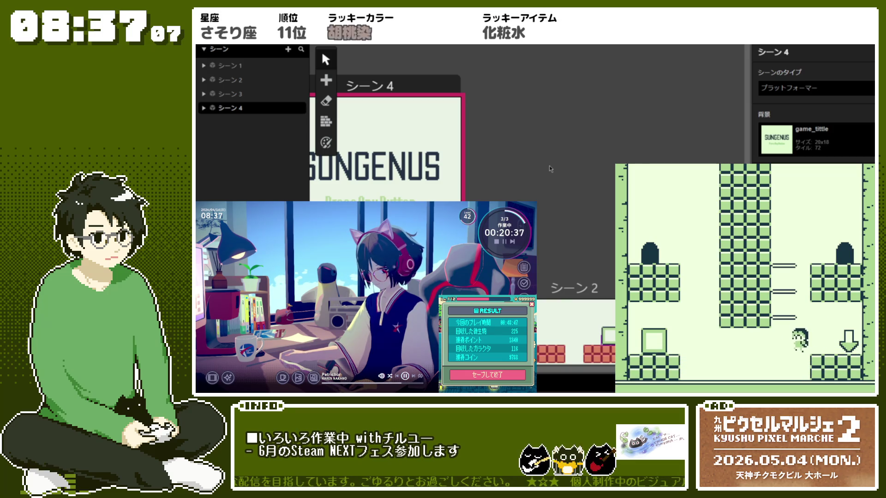
{"action": "key", "text": "Left"}
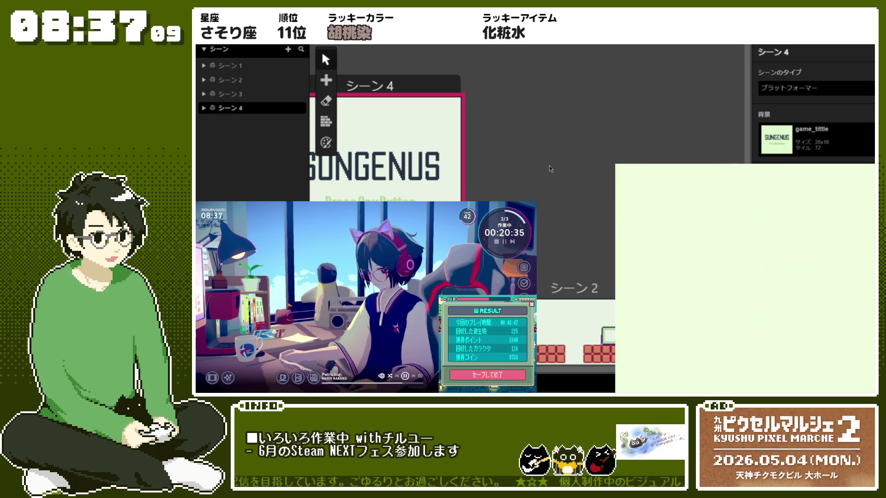
- Reset to the title, start a new game, jump onto the first blocks, and close the preview
{"action": "key", "text": "z"}
{"action": "key", "text": "Right"}
{"action": "key", "text": "z"}
{"action": "key", "text": "z"}
{"action": "key", "text": "Right"}
{"action": "key", "text": "z"}
{"action": "key", "text": "Left"}
{"action": "key", "text": "z"}
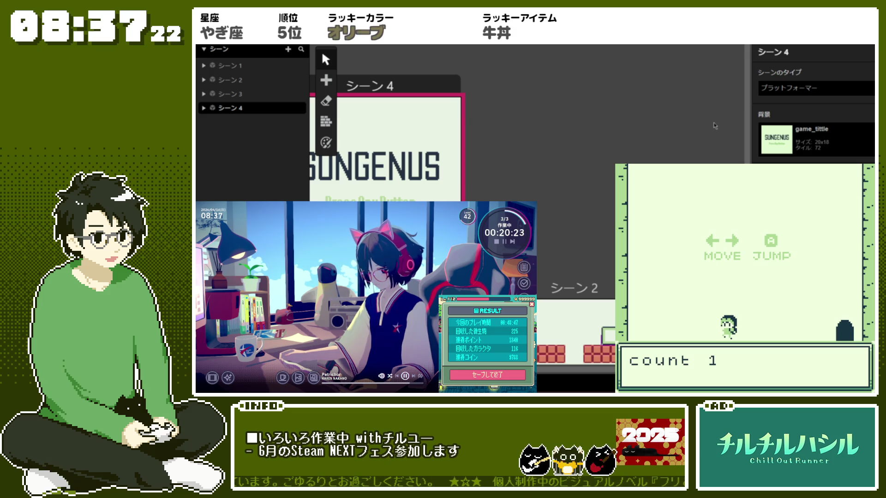
{"action": "key", "text": "ctrl+w"}
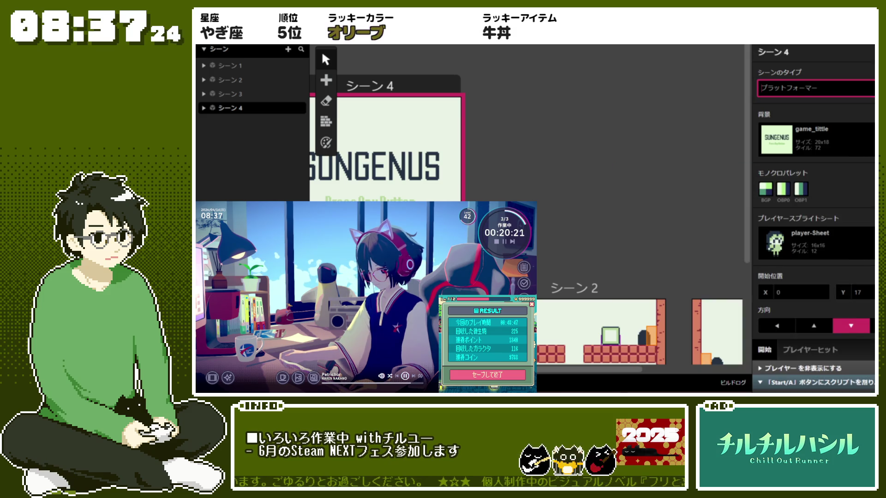
- Open the Export menu's ROM/Web/Pocket choices and dismiss it without exporting
{"action": "left_click", "coordinate": [862, 46]}
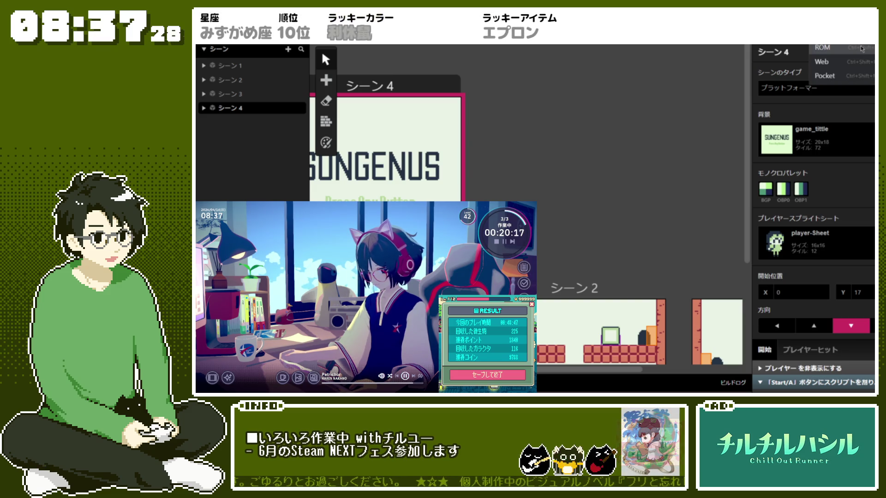
{"action": "left_click", "coordinate": [851, 49]}
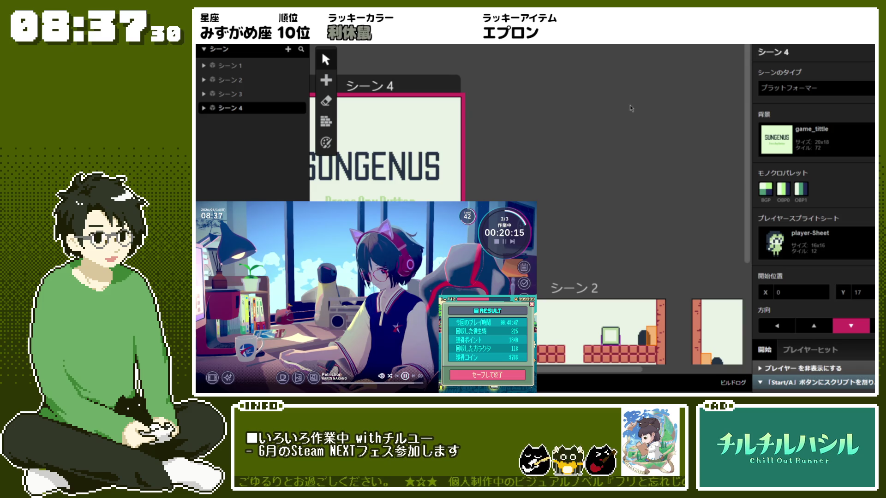
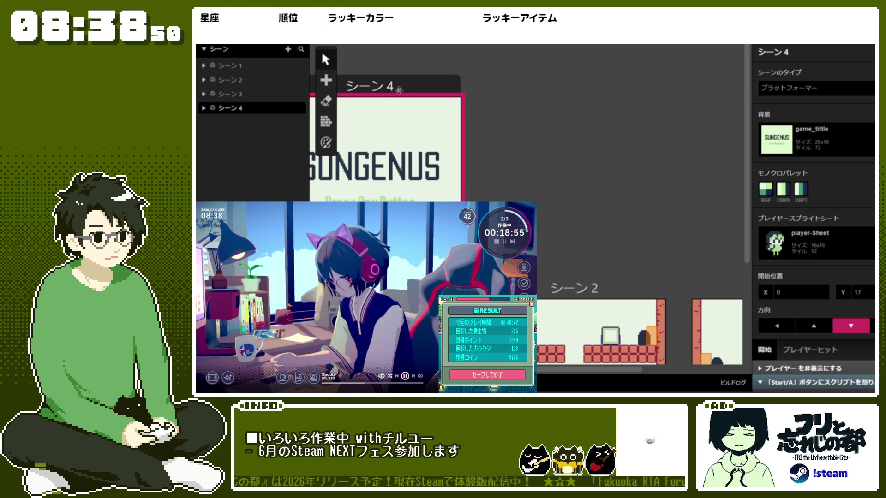
- Scroll through Scene 4's Start/A button script, then select シーン3 in the scene list
{"action": "scroll", "coordinate": [797, 309], "scroll_direction": "down", "scroll_amount": 3}
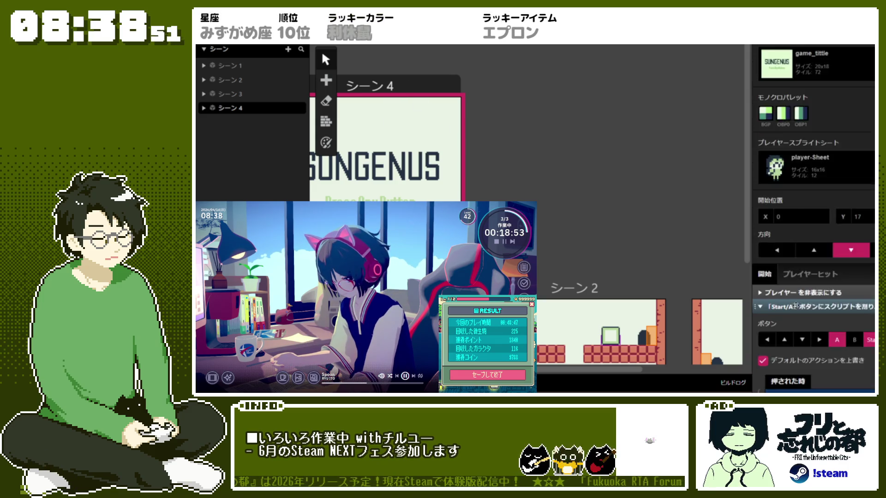
{"action": "scroll", "coordinate": [797, 309], "scroll_direction": "down", "scroll_amount": 2}
{"action": "scroll", "coordinate": [797, 309], "scroll_direction": "down", "scroll_amount": 4}
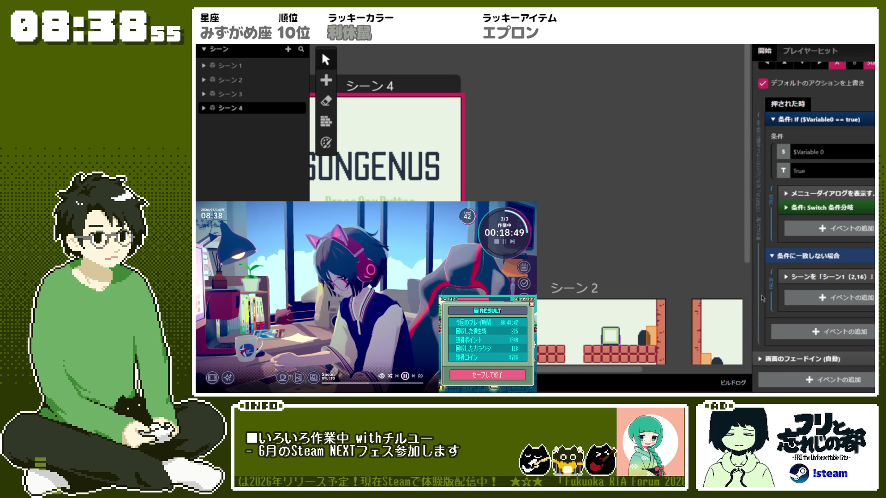
{"action": "left_click", "coordinate": [737, 292]}
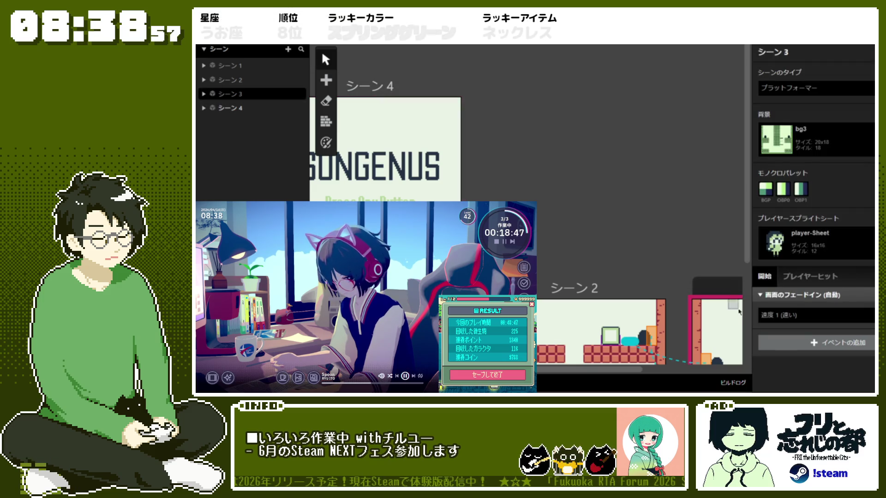
- Select Scene 3's save-point arrow actor and expand its after-save and Saved. message events
{"action": "left_click_drag", "start_coordinate": [599, 369], "coordinate": [637, 369]}
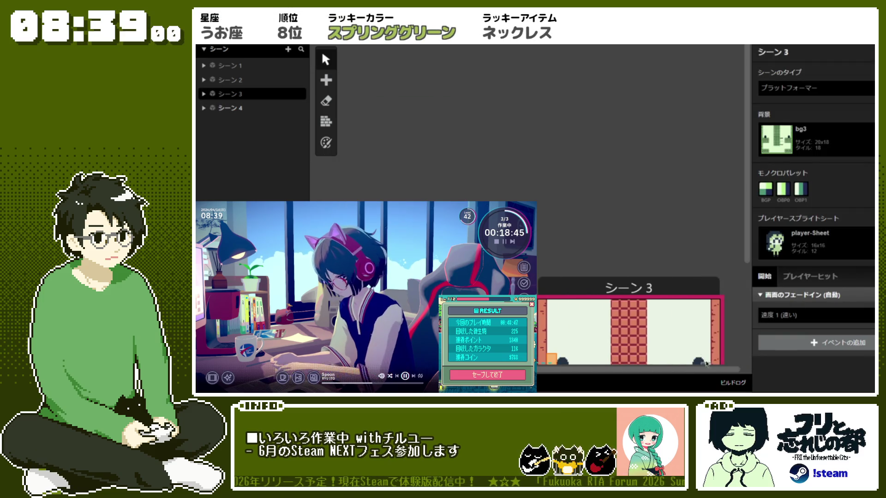
{"action": "scroll", "coordinate": [705, 293], "scroll_direction": "down", "scroll_amount": 3}
{"action": "left_click", "coordinate": [705, 293]}
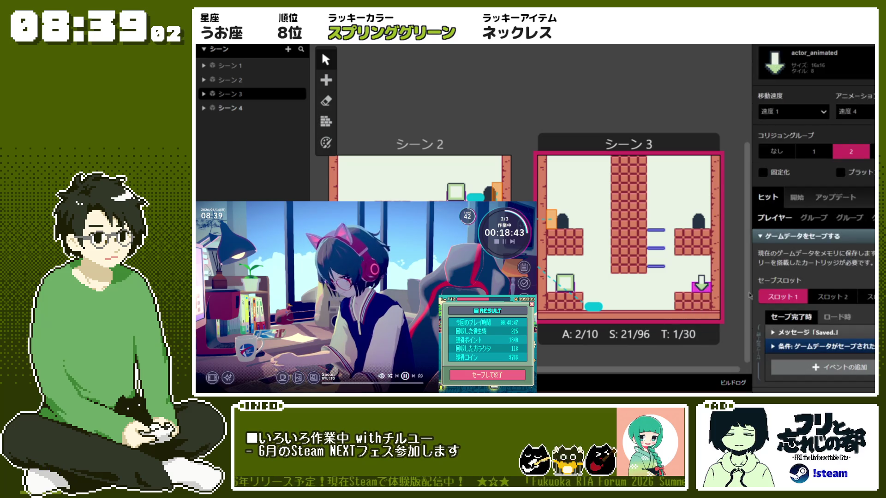
{"action": "scroll", "coordinate": [821, 323], "scroll_direction": "down", "scroll_amount": 3}
{"action": "left_click", "coordinate": [821, 323]}
{"action": "scroll", "coordinate": [833, 227], "scroll_direction": "down", "scroll_amount": 3}
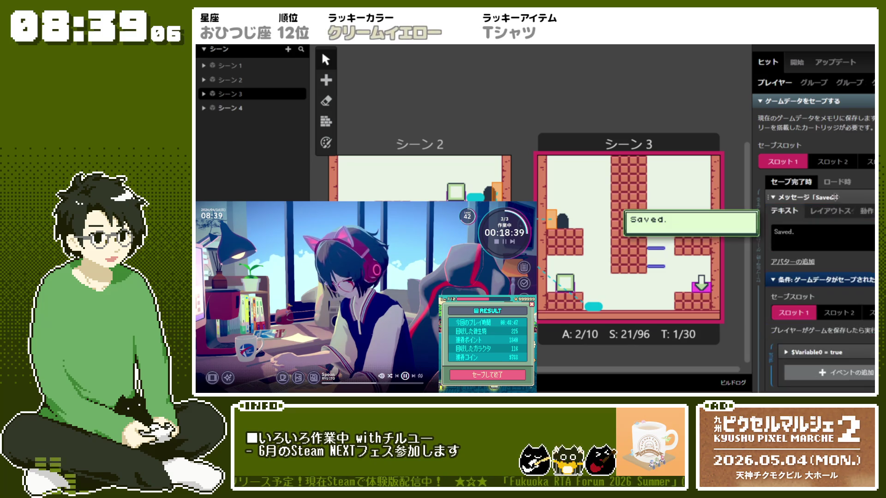
{"action": "left_click", "coordinate": [813, 197]}
{"action": "scroll", "coordinate": [854, 260], "scroll_direction": "down", "scroll_amount": 2}
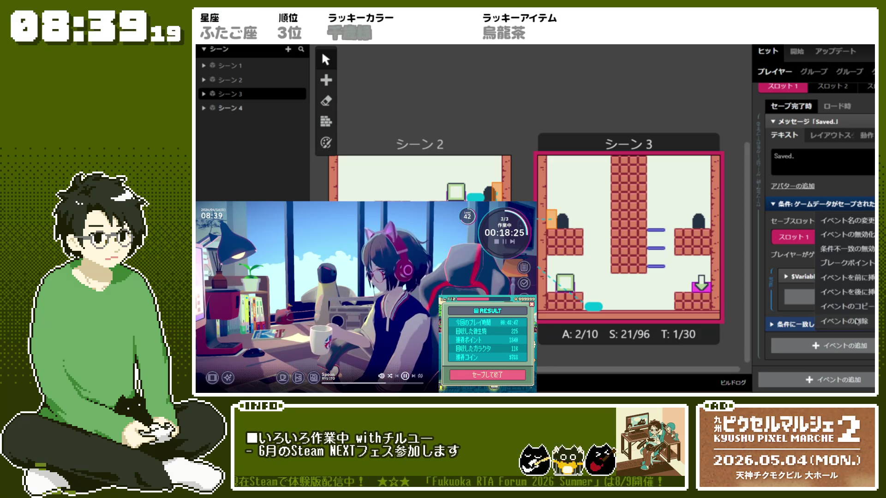
{"action": "scroll", "coordinate": [842, 279], "scroll_direction": "up", "scroll_amount": 3}
- Add a 「True」に設定する variable event after the Saved. message, targeting $Variable0
{"action": "left_click", "coordinate": [839, 345]}
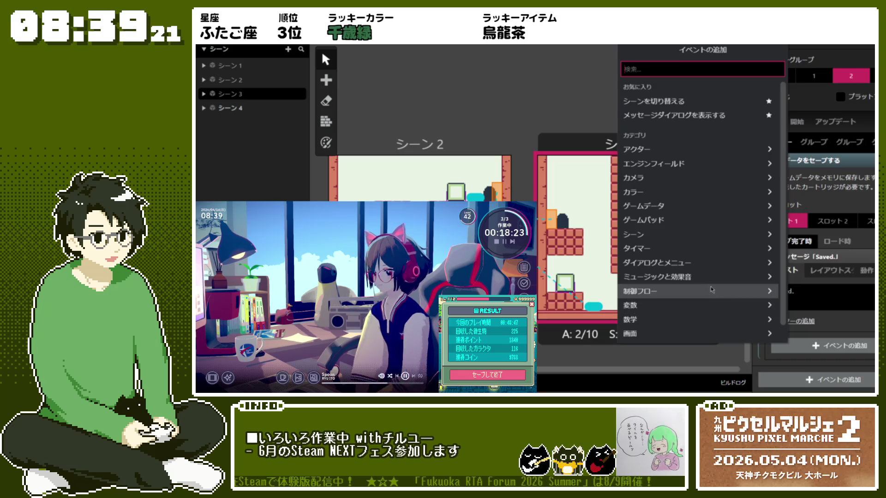
{"action": "left_click", "coordinate": [700, 310]}
{"action": "scroll", "coordinate": [689, 293], "scroll_direction": "down", "scroll_amount": 1}
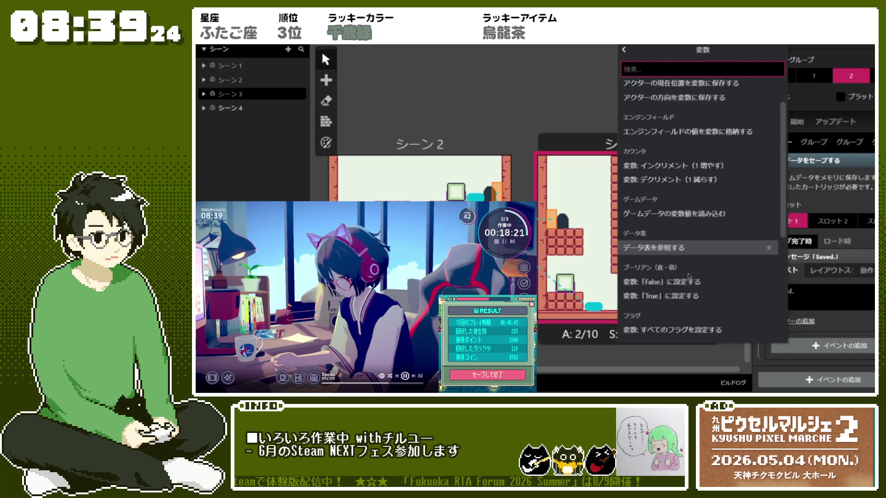
{"action": "left_click", "coordinate": [690, 295]}
{"action": "scroll", "coordinate": [821, 277], "scroll_direction": "down", "scroll_amount": 2}
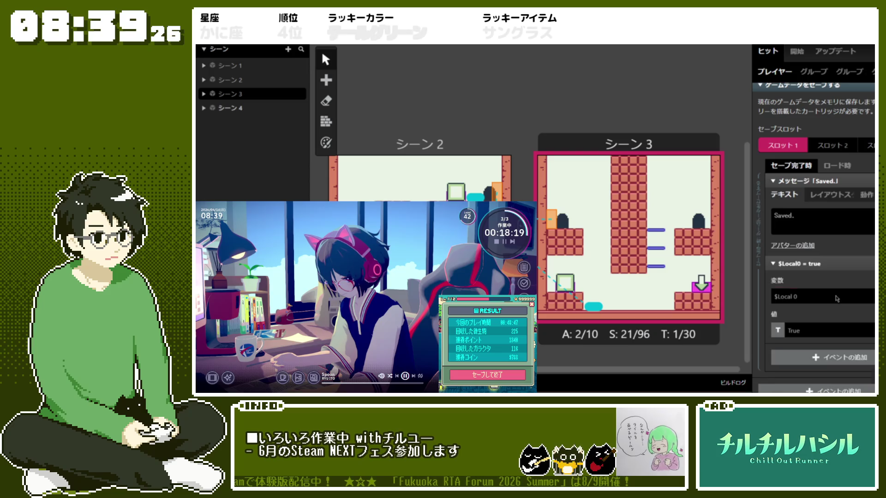
{"action": "left_click", "coordinate": [824, 297]}
{"action": "scroll", "coordinate": [833, 338], "scroll_direction": "down", "scroll_amount": 3}
{"action": "left_click", "coordinate": [812, 312]}
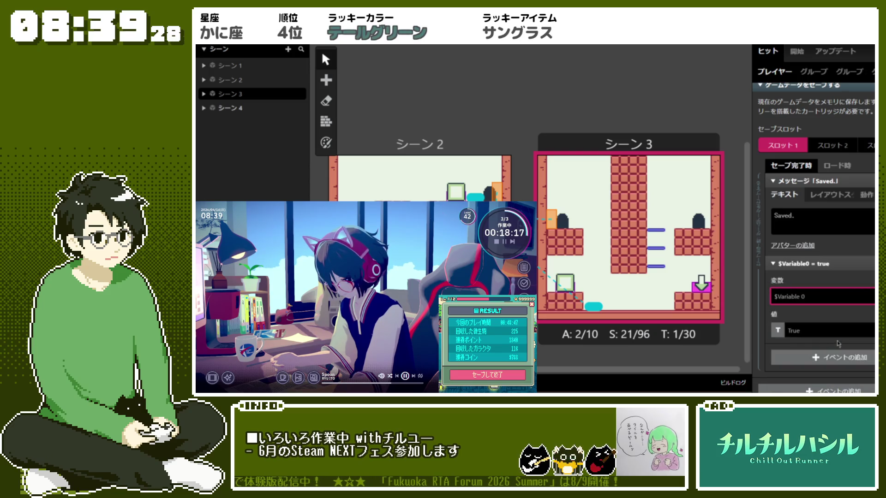
{"action": "scroll", "coordinate": [856, 277], "scroll_direction": "up", "scroll_amount": 3}
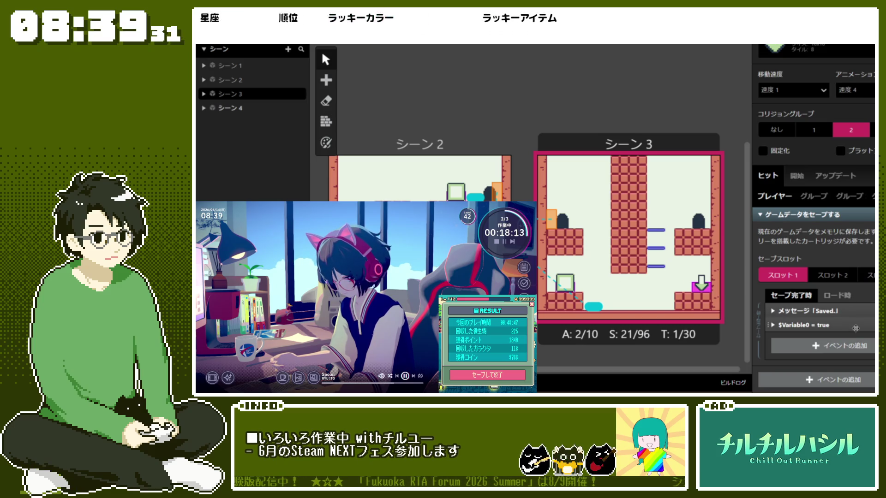
{"action": "scroll", "coordinate": [425, 143], "scroll_direction": "up", "scroll_amount": 3}
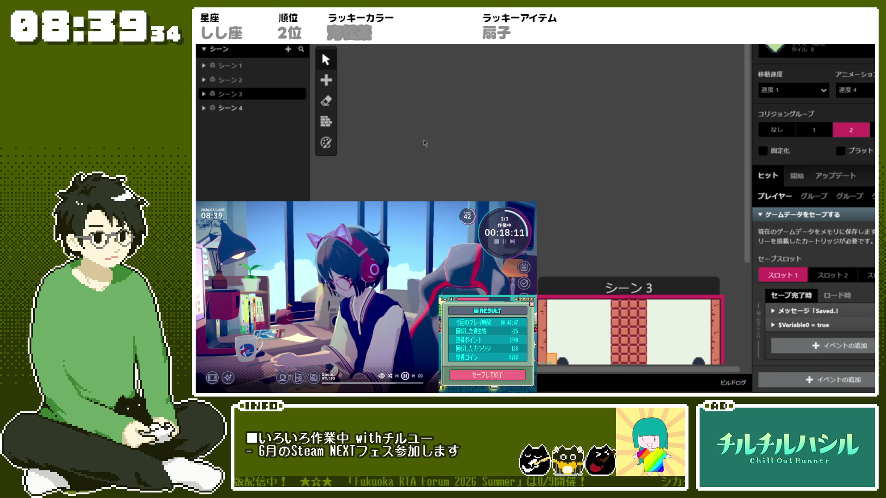
- Switch to Scene 4, inspect its new game / load game menu event, and check the run options
{"action": "key", "text": "Down"}
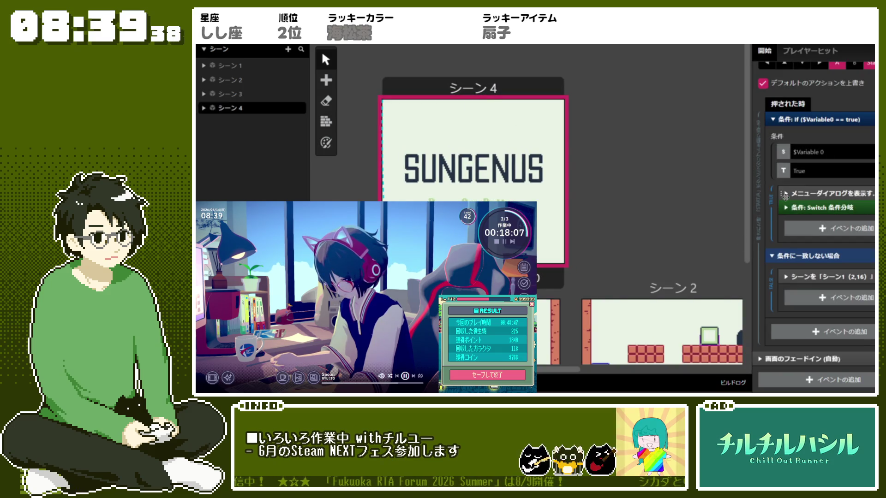
{"action": "left_click", "coordinate": [836, 191]}
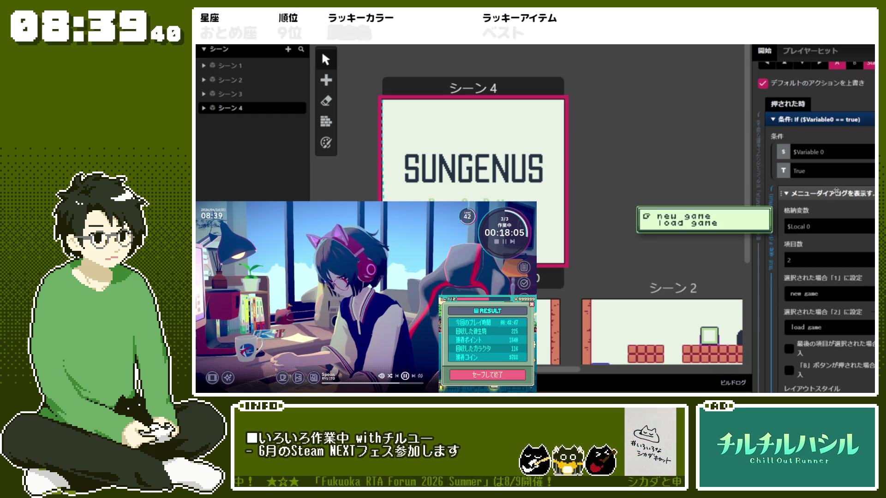
{"action": "left_click", "coordinate": [836, 191]}
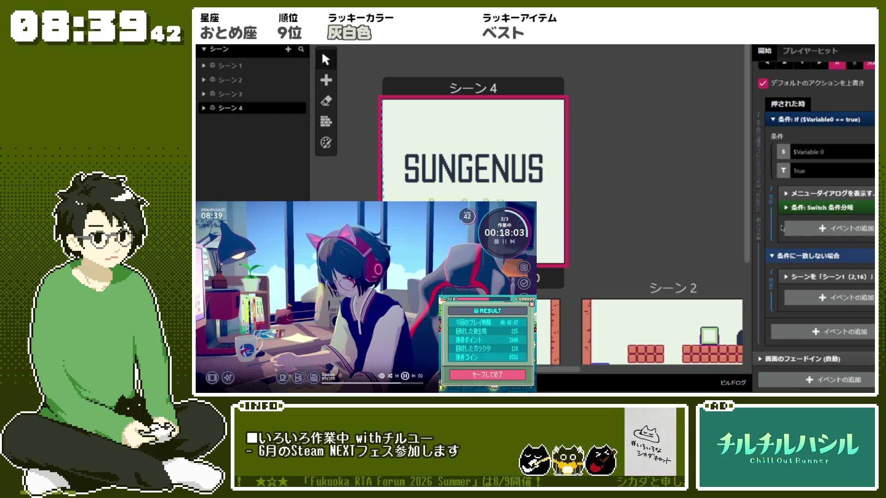
{"action": "left_click", "coordinate": [857, 45]}
{"action": "left_click", "coordinate": [857, 46]}
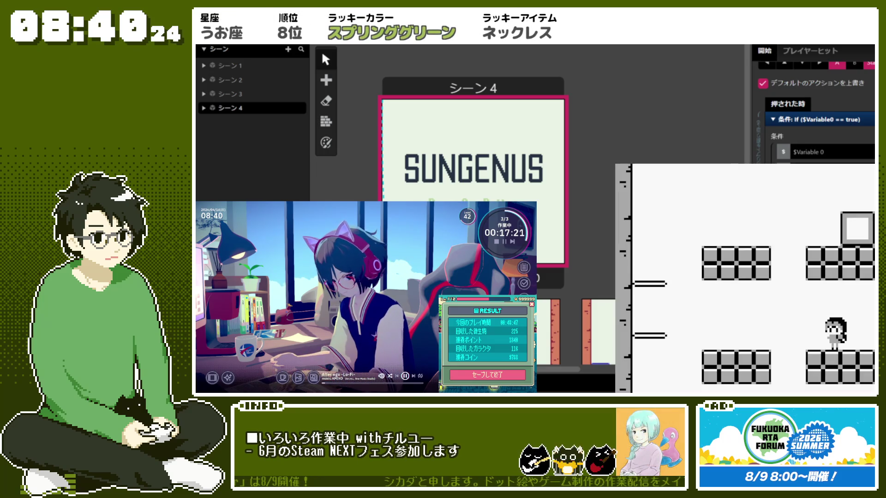
- Walk and jump the character across the ledges to the upper-right platform
{"action": "key", "text": "Left"}
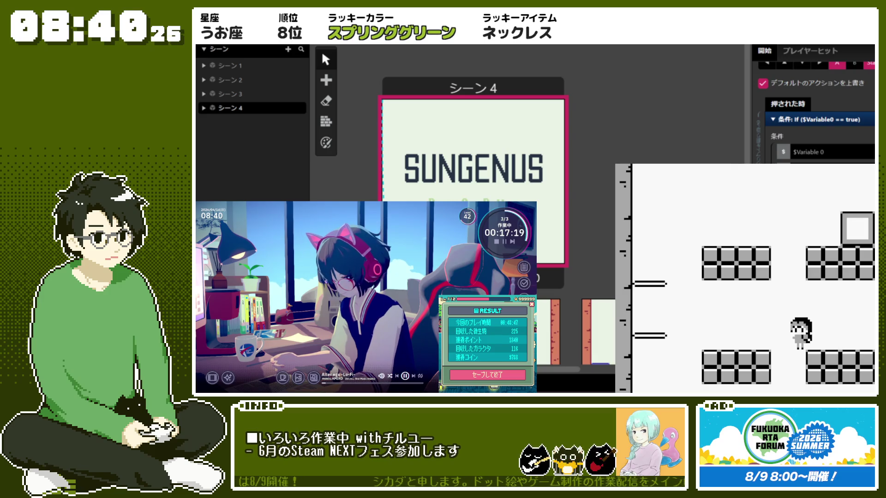
{"action": "key", "text": "Right"}
{"action": "key", "text": "Left"}
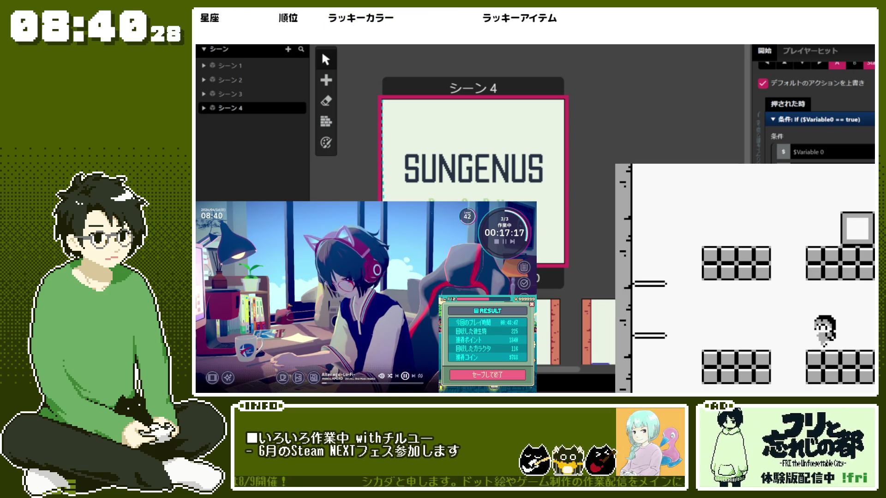
{"action": "key", "text": "z"}
{"action": "key", "text": "Right"}
{"action": "key", "text": "z"}
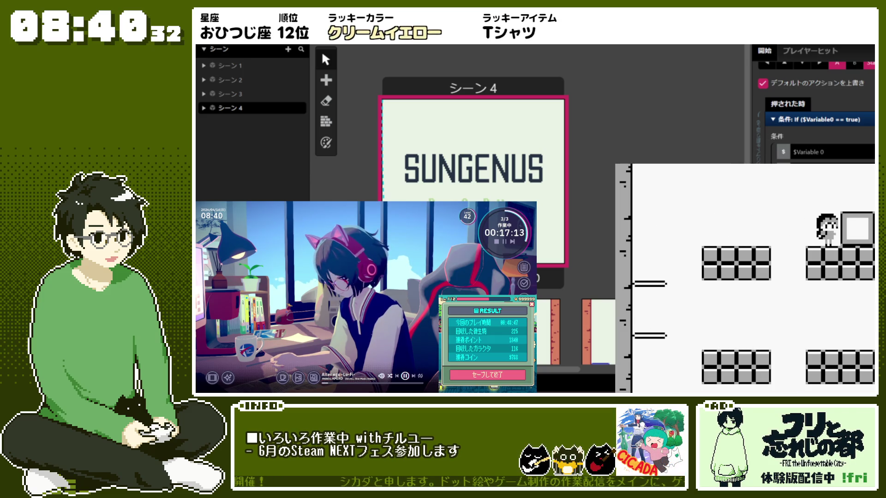
{"action": "key", "text": "z"}
{"action": "key", "text": "Right"}
{"action": "key", "text": "Right"}
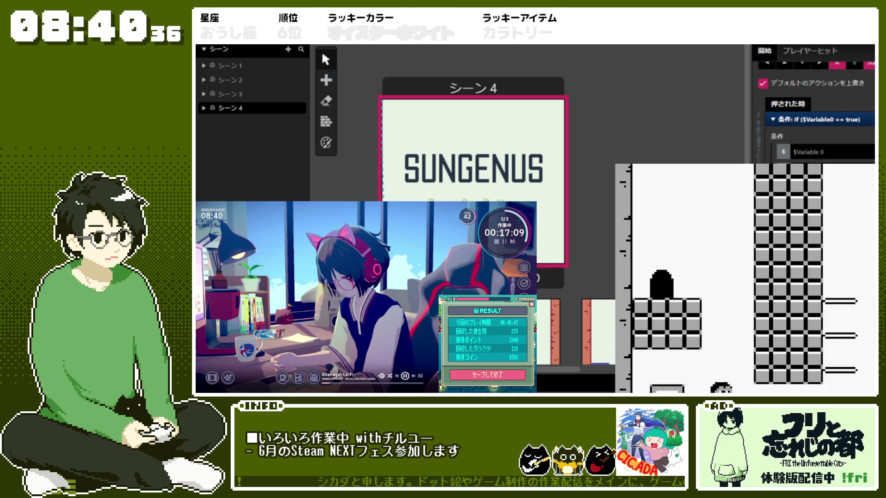
- Jump up to the save point, restart to the SUNGENUS title, and close the play window
{"action": "key", "text": "z"}
{"action": "key", "text": "Left"}
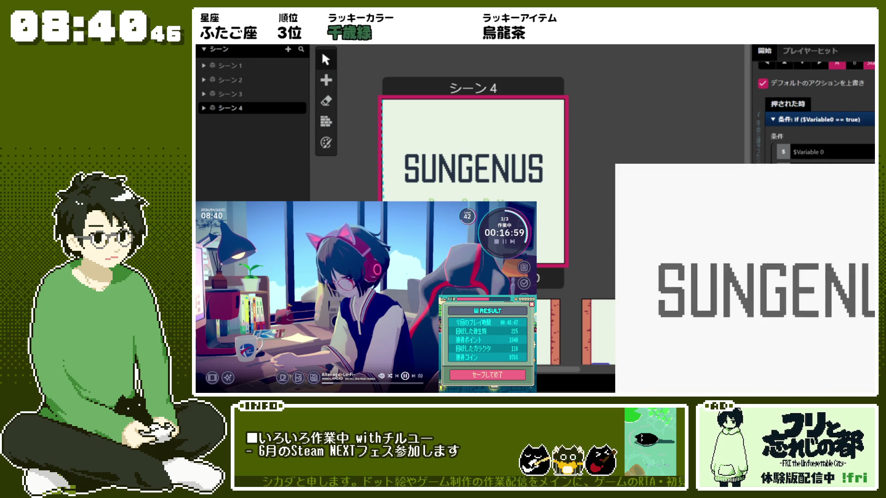
{"action": "key", "text": "z"}
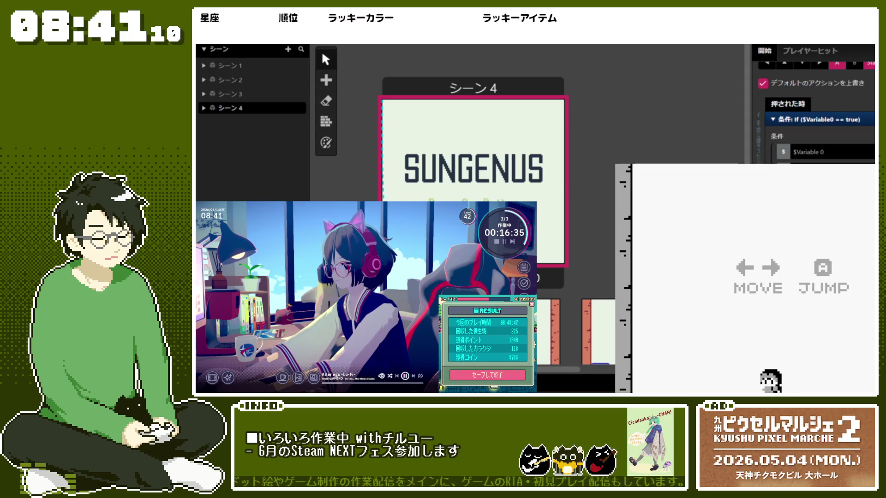
{"action": "key", "text": "alt+F4"}
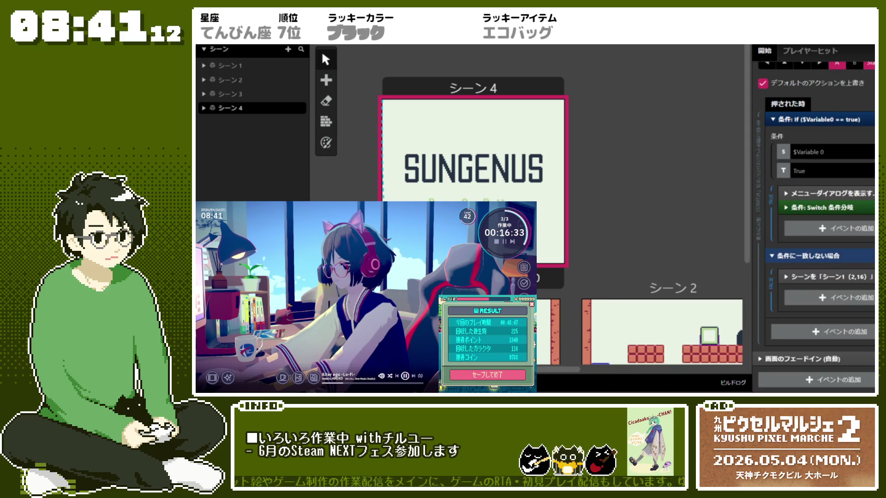
- Open the project settings and set the cartridge type to MBC3
{"action": "left_click", "coordinate": [217, 37]}
{"action": "left_click", "coordinate": [224, 148]}
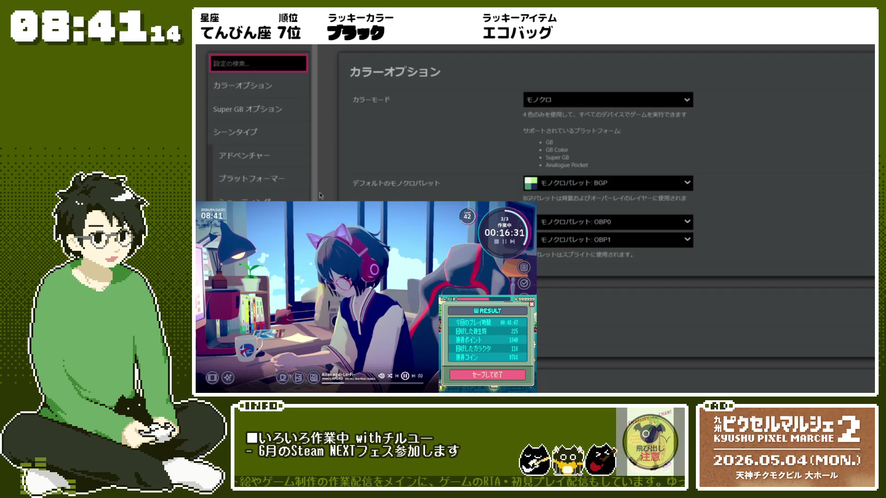
{"action": "scroll", "coordinate": [600, 217], "scroll_direction": "down", "scroll_amount": 5}
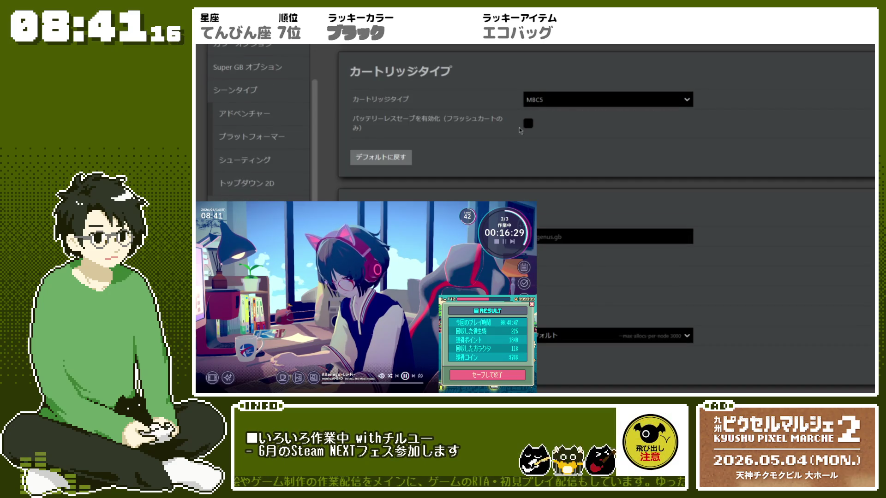
{"action": "left_click", "coordinate": [567, 102]}
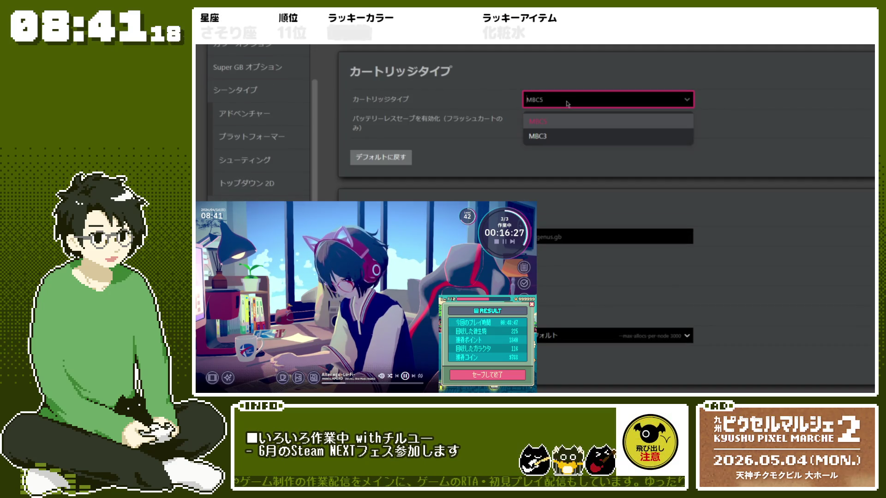
{"action": "left_click", "coordinate": [568, 68]}
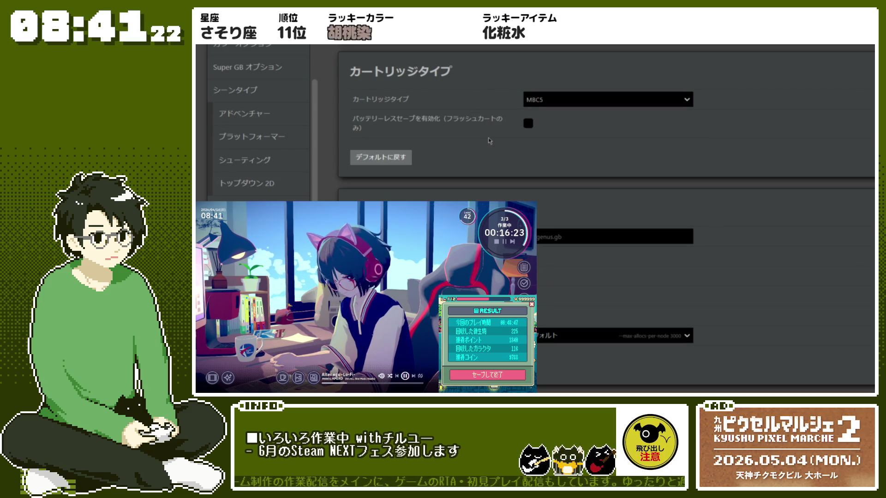
{"action": "left_click", "coordinate": [536, 107]}
{"action": "left_click", "coordinate": [560, 137]}
- Use the top-right toolbar, scroll through Build Options, then return to the game world with Ctrl+1
{"action": "left_click", "coordinate": [873, 49]}
{"action": "left_click", "coordinate": [862, 48]}
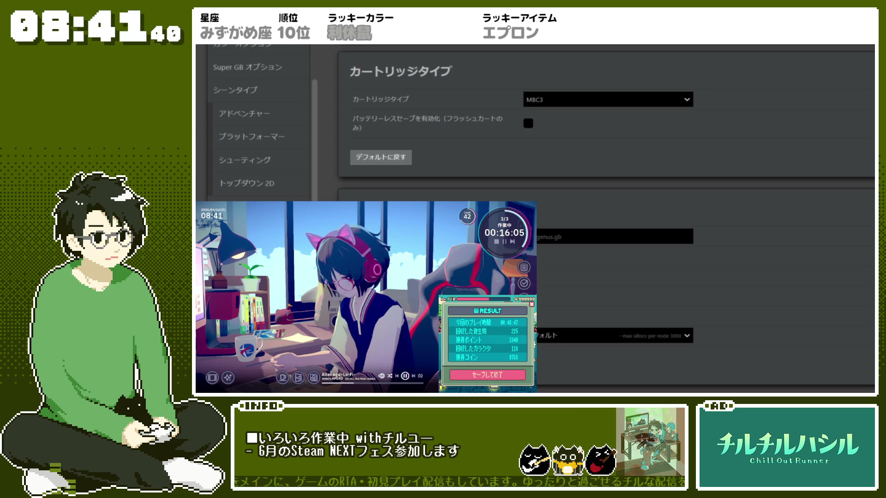
{"action": "scroll", "coordinate": [605, 217], "scroll_direction": "down", "scroll_amount": 2}
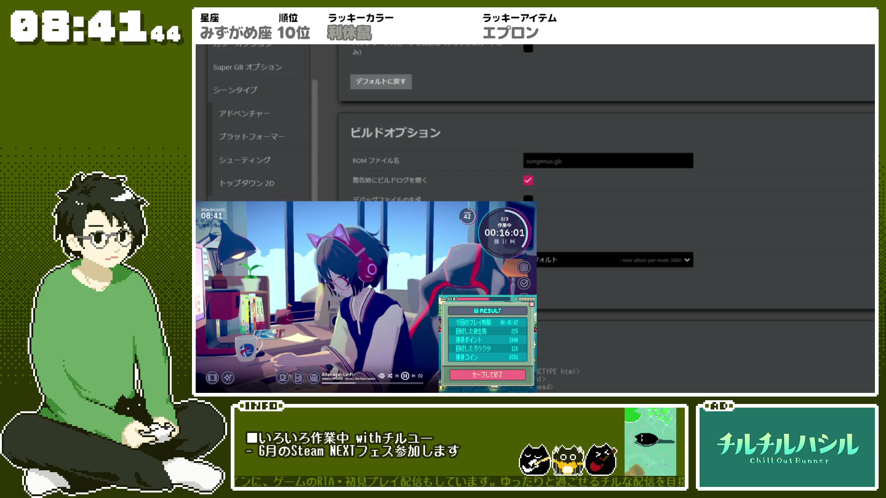
{"action": "scroll", "coordinate": [605, 216], "scroll_direction": "down", "scroll_amount": 5}
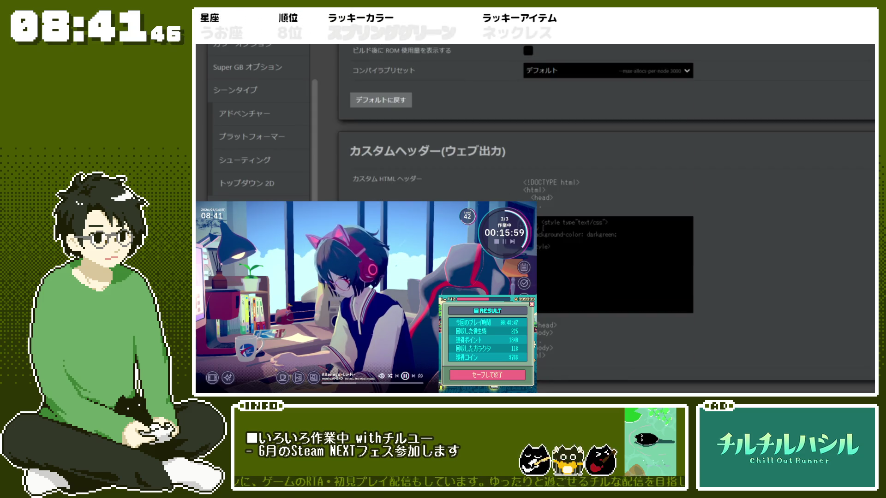
{"action": "scroll", "coordinate": [605, 217], "scroll_direction": "up", "scroll_amount": 5}
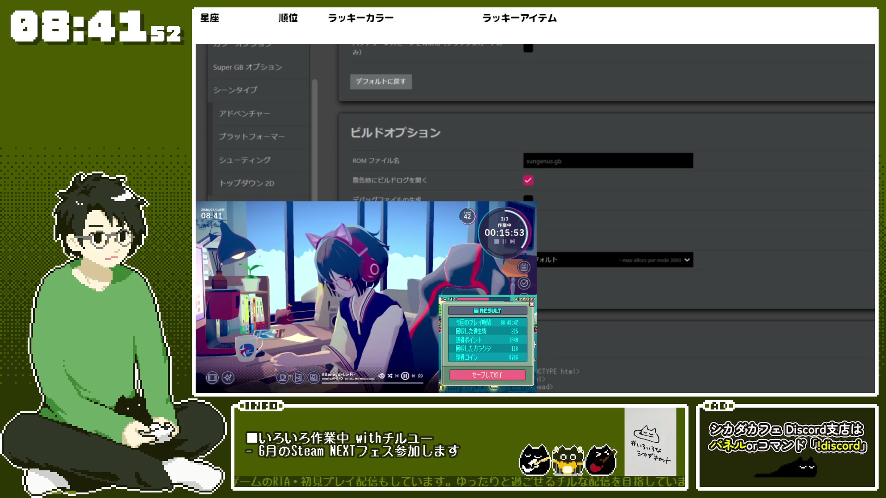
{"action": "scroll", "coordinate": [604, 216], "scroll_direction": "down", "scroll_amount": 7}
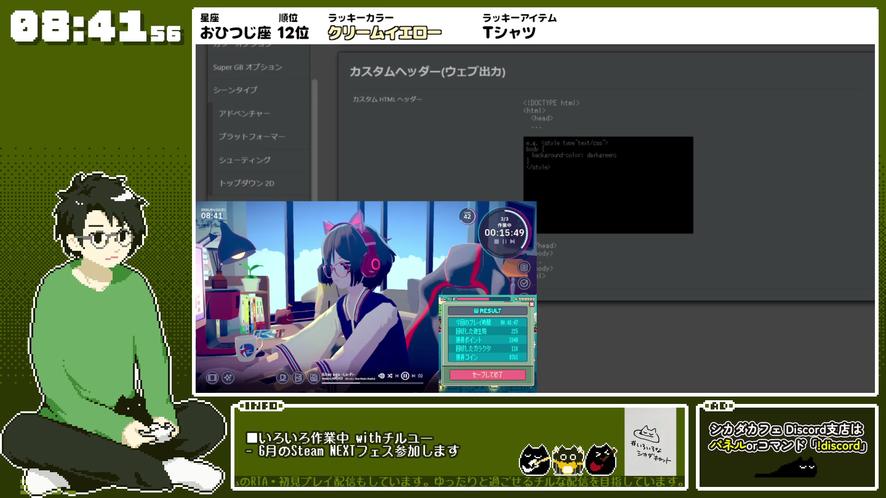
{"action": "key", "text": "ctrl+1"}
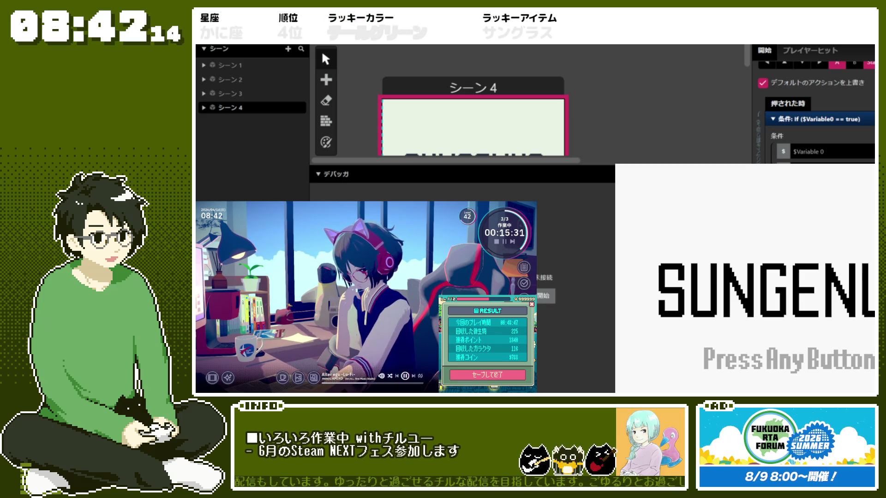
- Start from the title screen and jump the character across the block platforms to the right
{"action": "key", "text": "space"}
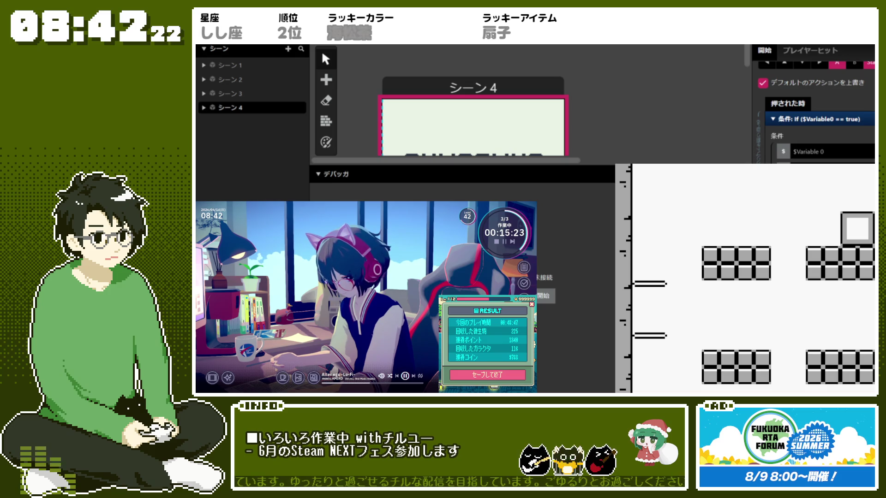
{"action": "key", "text": "Left"}
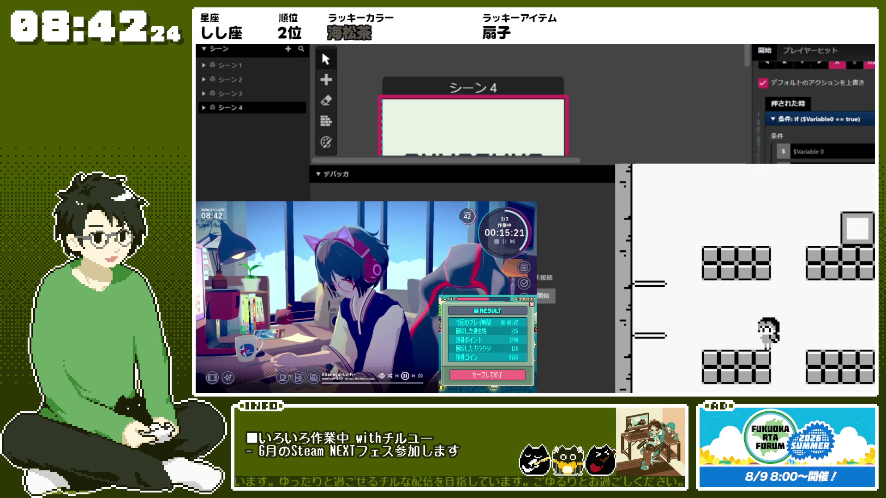
{"action": "key", "text": "z"}
{"action": "key", "text": "Right"}
{"action": "key", "text": "z"}
{"action": "key", "text": "Right"}
{"action": "key", "text": "z"}
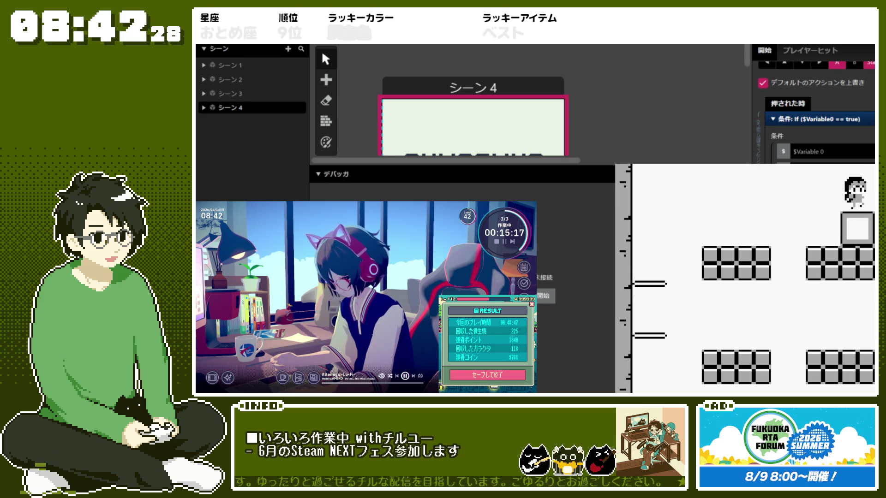
{"action": "key", "text": "Right"}
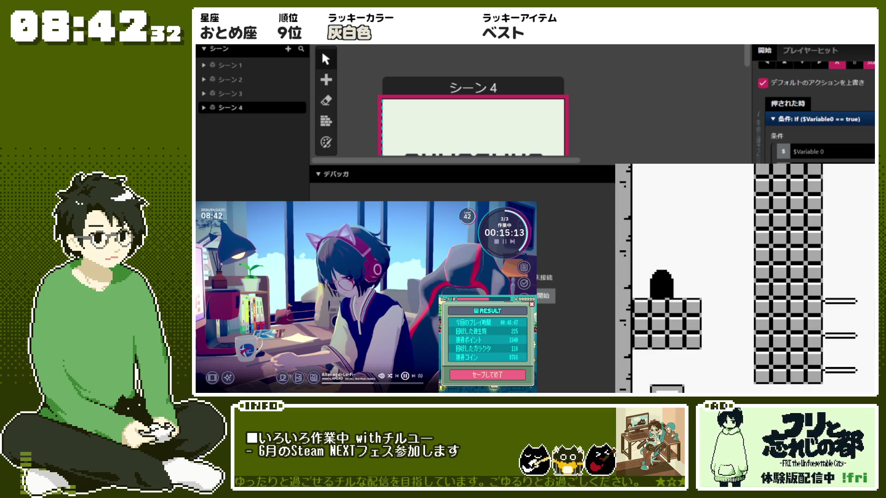
- Steer the character left, restart to the title screen, and close the game preview
{"action": "key", "text": "z"}
{"action": "key", "text": "Left"}
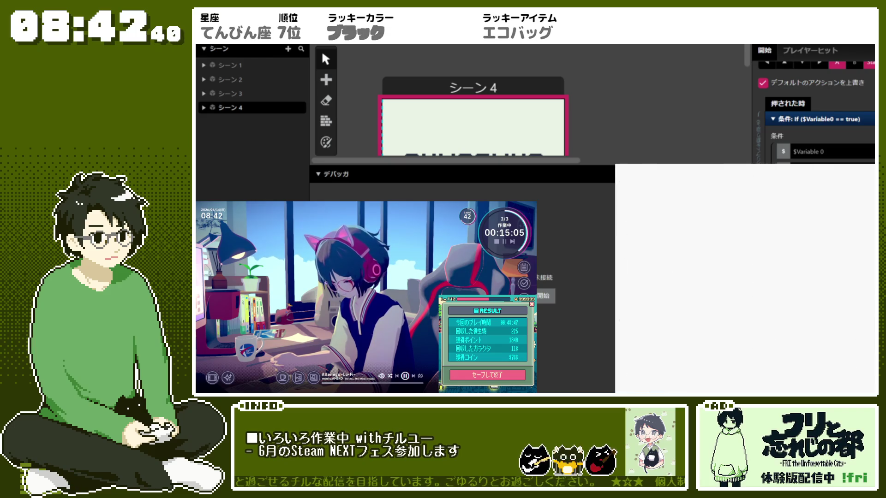
{"action": "key", "text": "Return"}
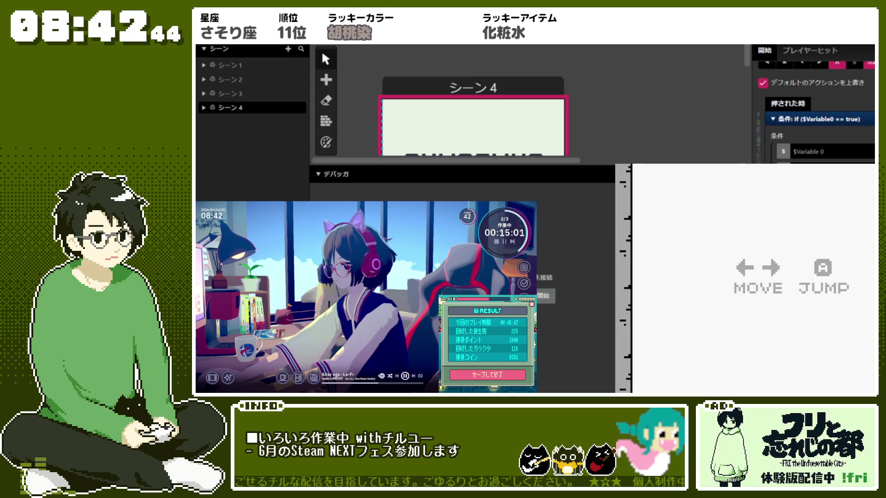
{"action": "key", "text": "Escape"}
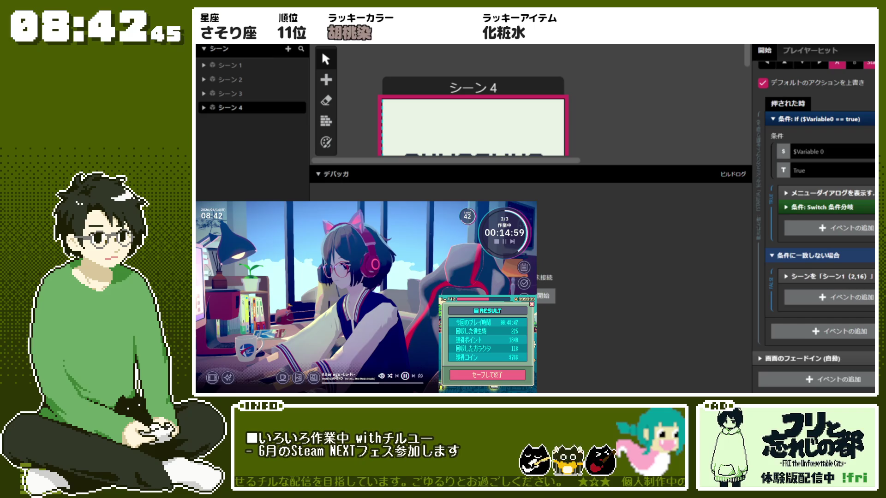
{"action": "left_click", "coordinate": [231, 37]}
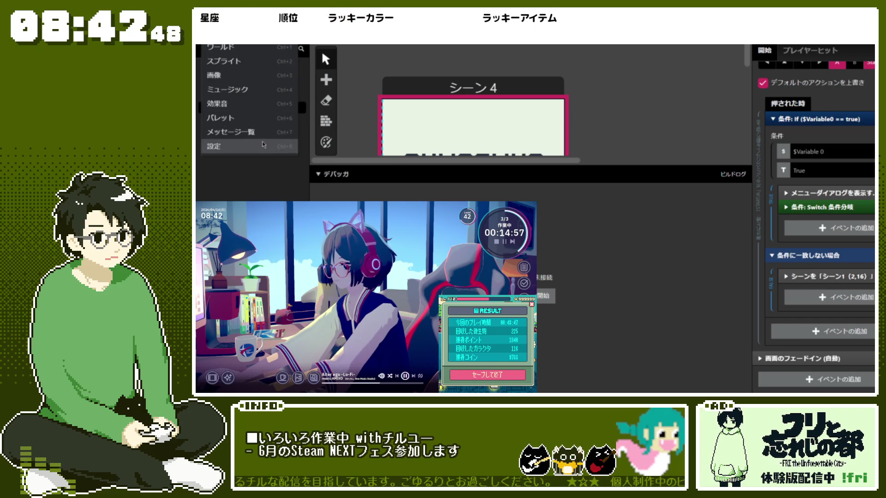
{"action": "left_click", "coordinate": [249, 146]}
{"action": "scroll", "coordinate": [614, 222], "scroll_direction": "up", "scroll_amount": 2}
{"action": "left_click", "coordinate": [614, 246]}
{"action": "scroll", "coordinate": [613, 221], "scroll_direction": "up", "scroll_amount": 3}
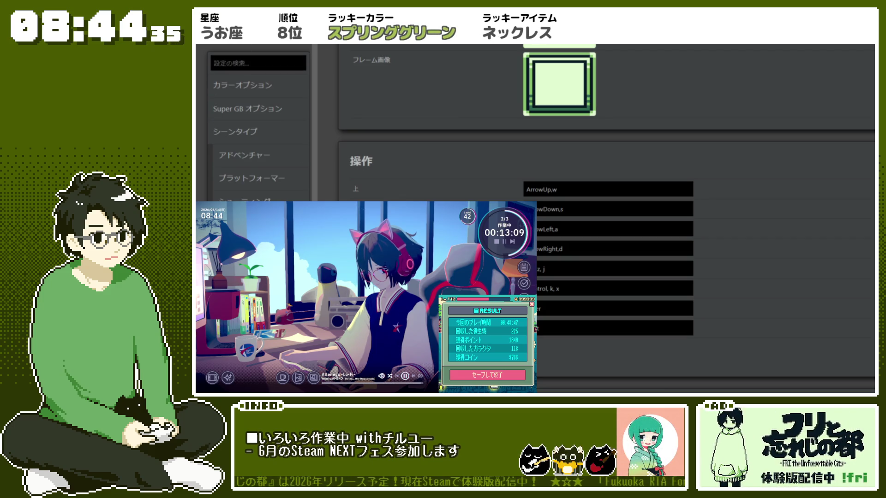
{"action": "left_click", "coordinate": [216, 37]}
{"action": "left_click", "coordinate": [221, 61]}
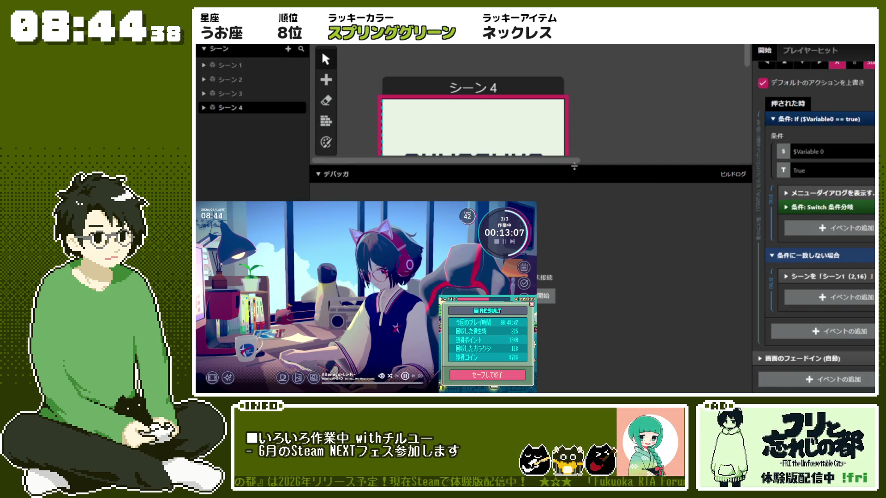
- Pan to Scene 3 and inspect the save-point object's on-load and after-save events
{"action": "left_click_drag", "start_coordinate": [574, 167], "coordinate": [554, 242]}
{"action": "scroll", "coordinate": [554, 237], "scroll_direction": "down", "scroll_amount": 3}
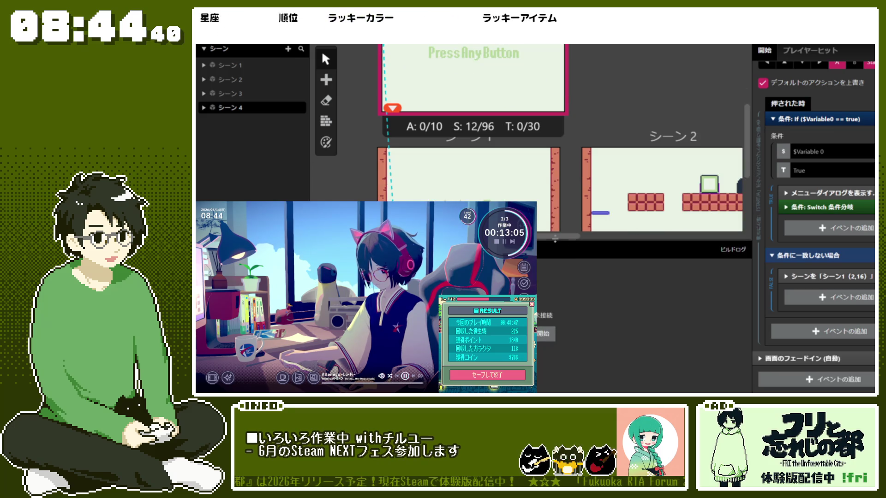
{"action": "scroll", "coordinate": [558, 239], "scroll_direction": "right", "scroll_amount": 5}
{"action": "scroll", "coordinate": [628, 139], "scroll_direction": "down", "scroll_amount": 3}
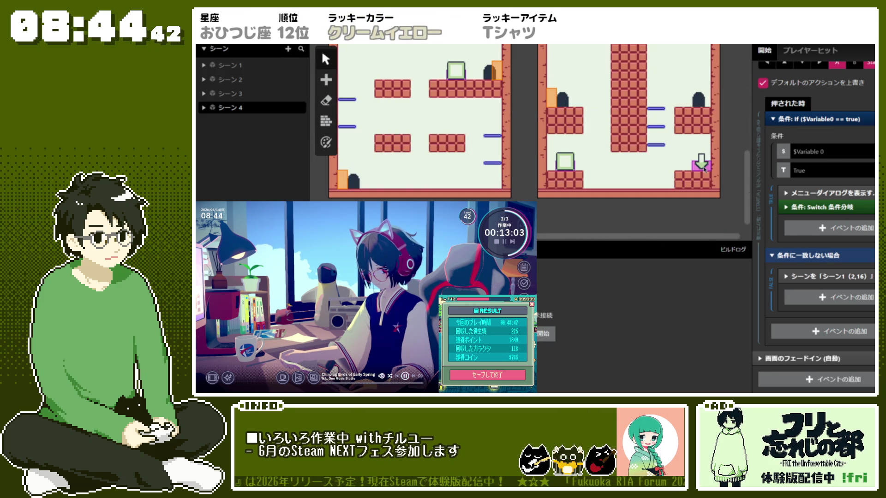
{"action": "left_click", "coordinate": [702, 163]}
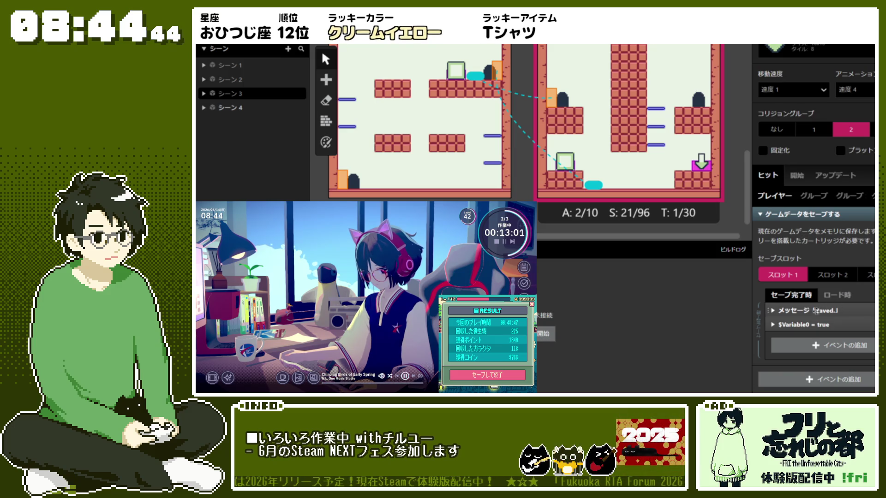
{"action": "left_click", "coordinate": [828, 295]}
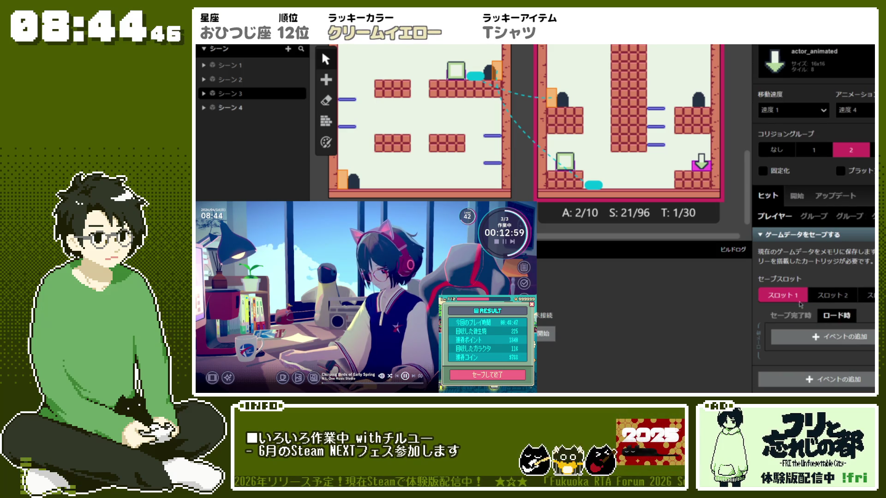
{"action": "left_click", "coordinate": [800, 316]}
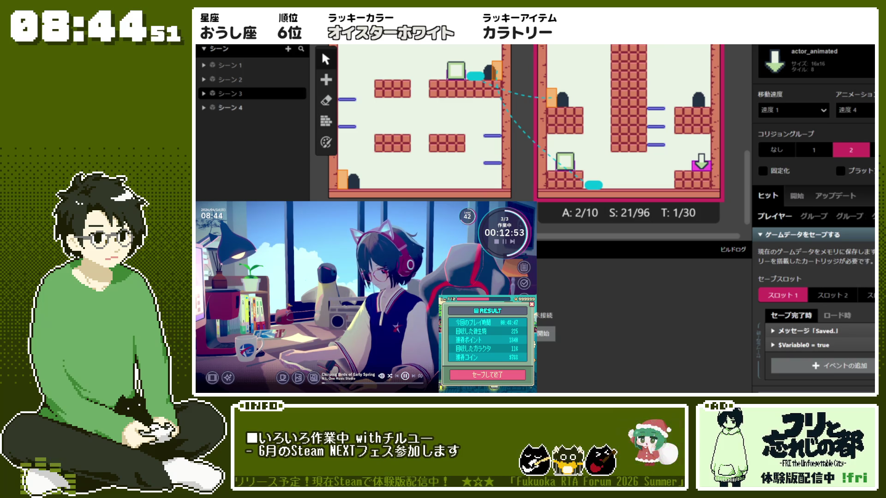
- Choose Settings from the editor section list to reopen the project settings
{"action": "left_click", "coordinate": [214, 49]}
{"action": "left_click", "coordinate": [236, 46]}
{"action": "left_click", "coordinate": [235, 45]}
{"action": "left_click", "coordinate": [231, 147]}
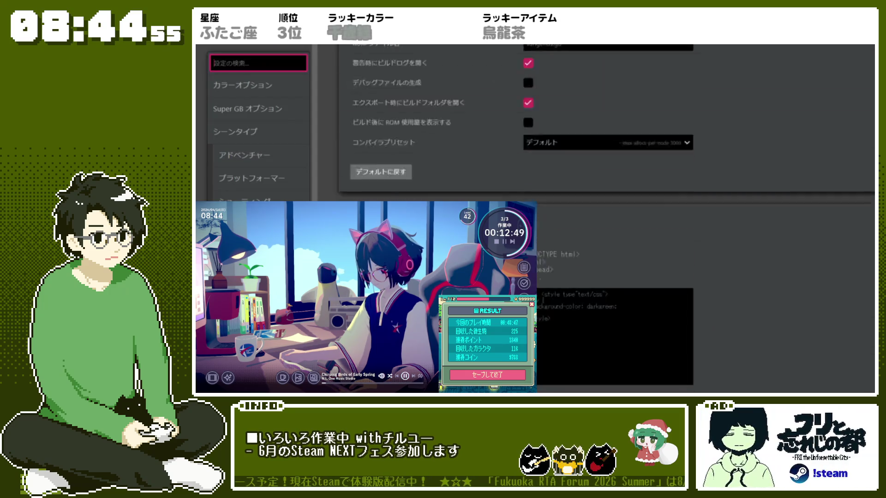
- Tick 'Enable battery-less save' under the MBC5 cartridge type
{"action": "scroll", "coordinate": [451, 161], "scroll_direction": "up", "scroll_amount": 10}
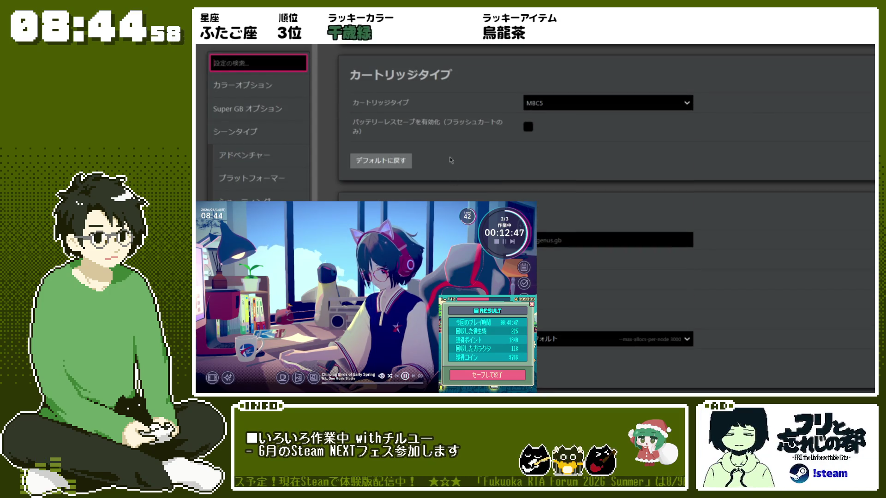
{"action": "left_click", "coordinate": [480, 145]}
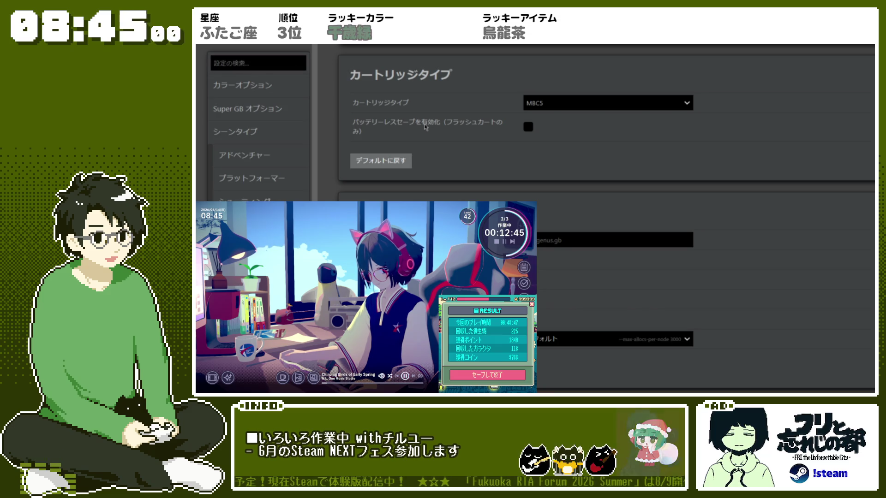
{"action": "left_click", "coordinate": [528, 126]}
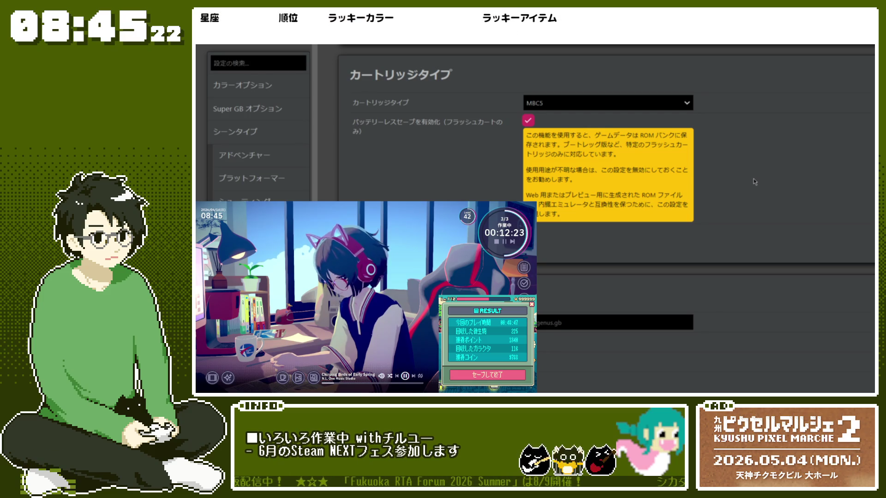
{"action": "scroll", "coordinate": [471, 181], "scroll_direction": "up", "scroll_amount": 5}
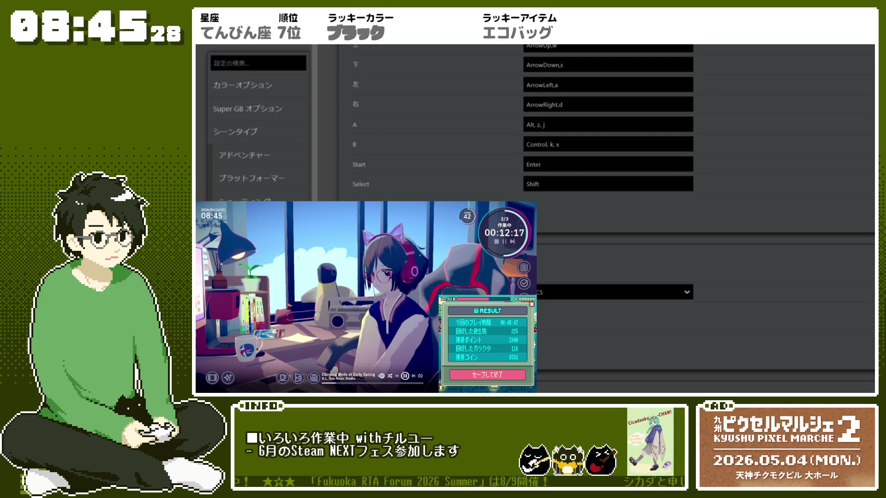
- Switch from project settings back to the Game World scene editor via the section menu
{"action": "left_click", "coordinate": [217, 32]}
{"action": "left_click", "coordinate": [221, 52]}
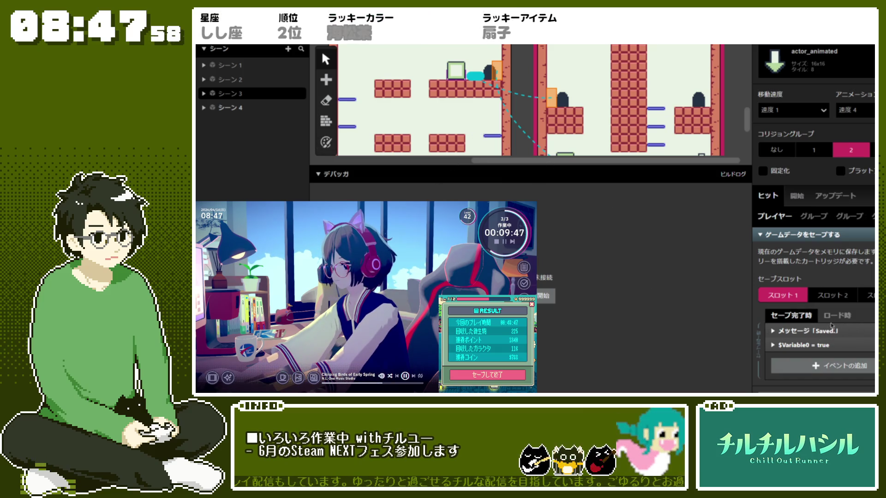
{"action": "scroll", "coordinate": [827, 328], "scroll_direction": "down", "scroll_amount": 1}
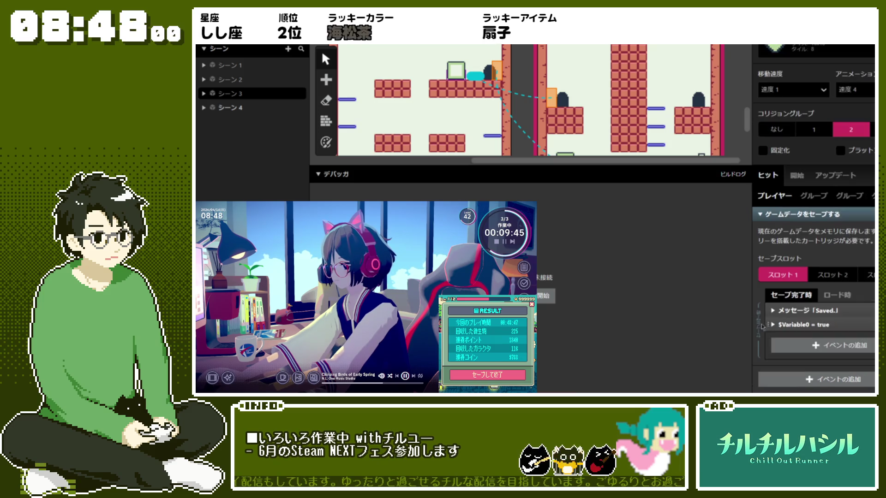
{"action": "left_click", "coordinate": [838, 299]}
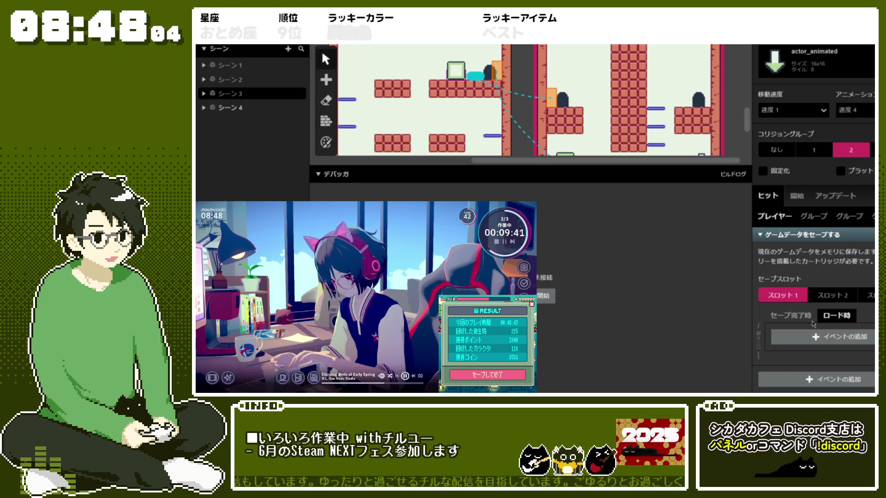
{"action": "left_click", "coordinate": [797, 319]}
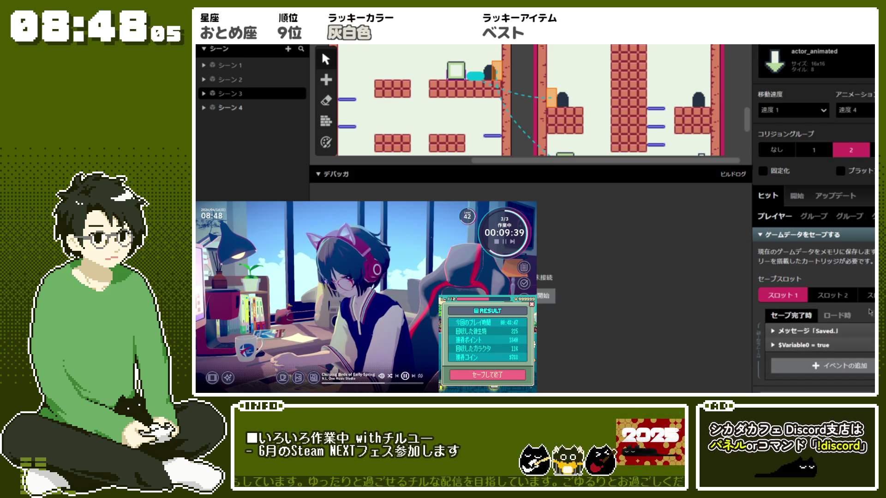
{"action": "scroll", "coordinate": [870, 313], "scroll_direction": "down", "scroll_amount": 1}
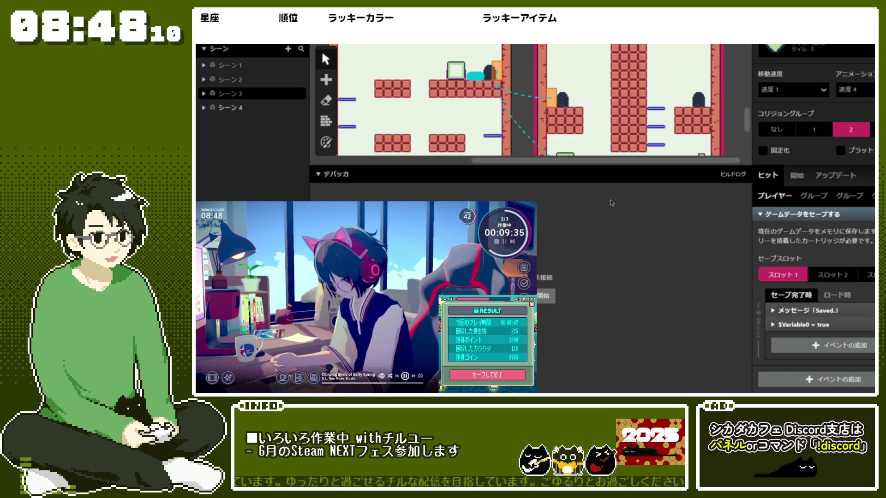
{"action": "scroll", "coordinate": [642, 139], "scroll_direction": "down", "scroll_amount": 2}
{"action": "scroll", "coordinate": [641, 125], "scroll_direction": "up", "scroll_amount": 1}
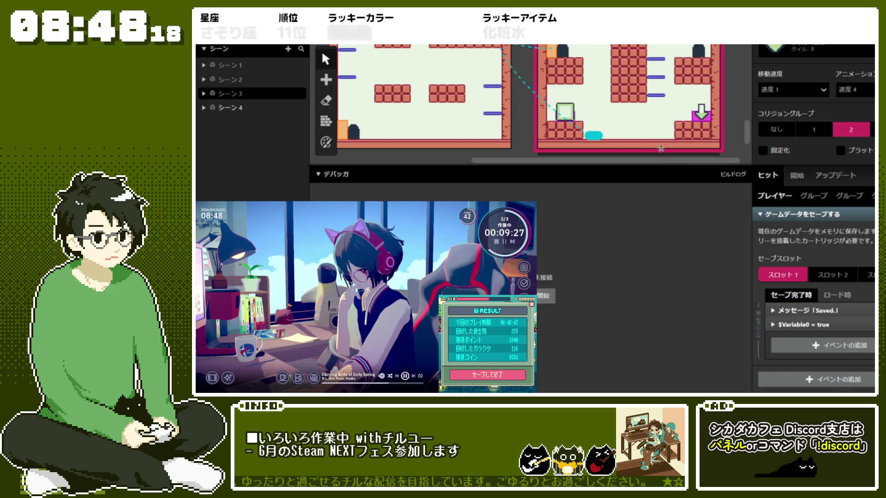
{"action": "scroll", "coordinate": [692, 138], "scroll_direction": "up", "scroll_amount": 5}
{"action": "left_click", "coordinate": [694, 141]}
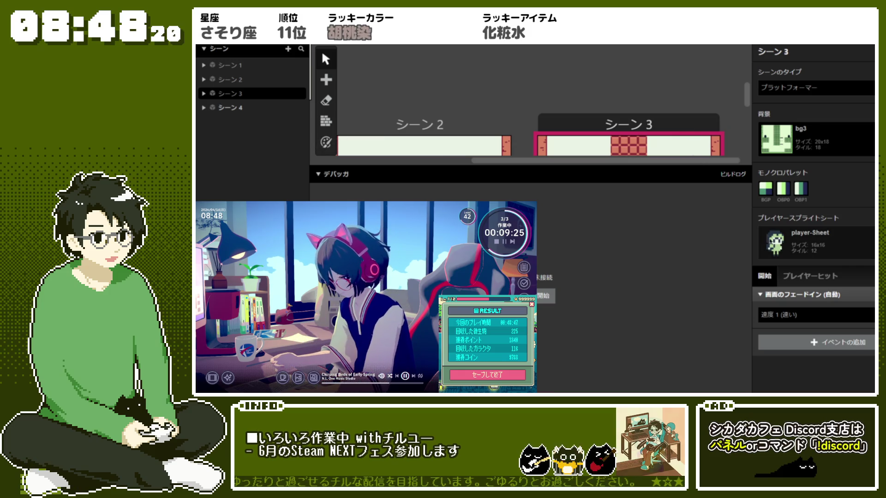
- Add a load game data event to Scene 3, then undo it
{"action": "left_click", "coordinate": [830, 343]}
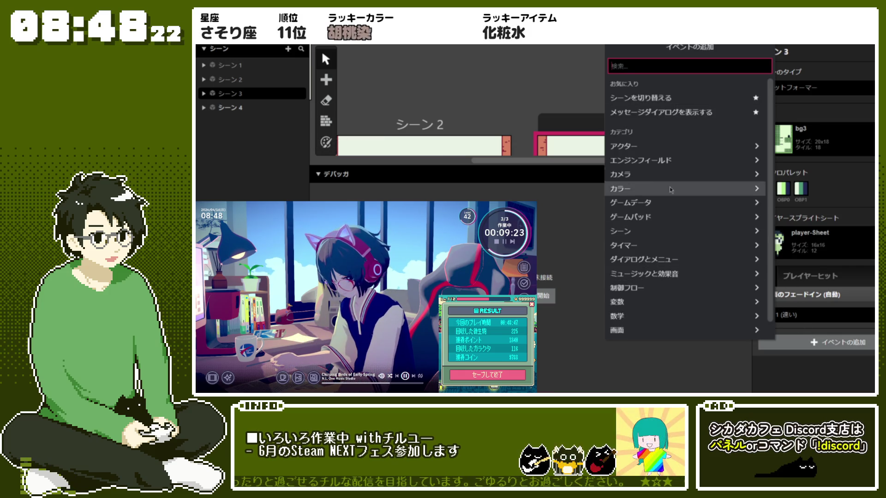
{"action": "left_click", "coordinate": [664, 202]}
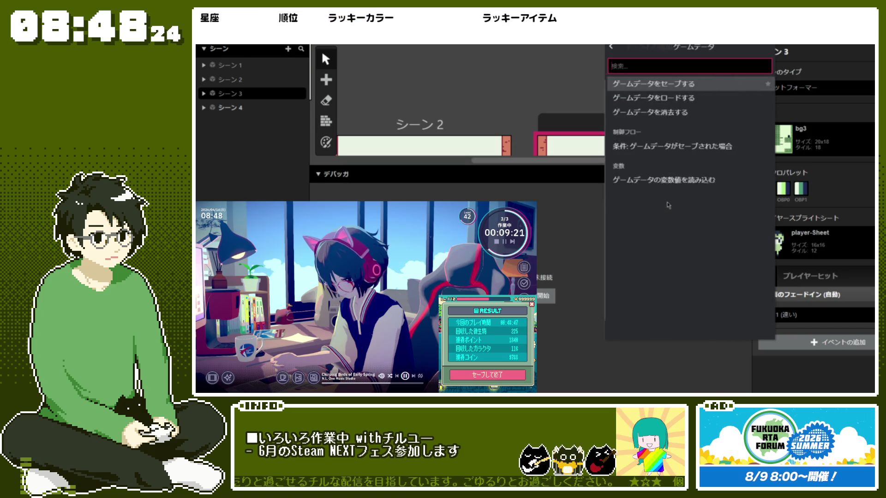
{"action": "left_click", "coordinate": [665, 99]}
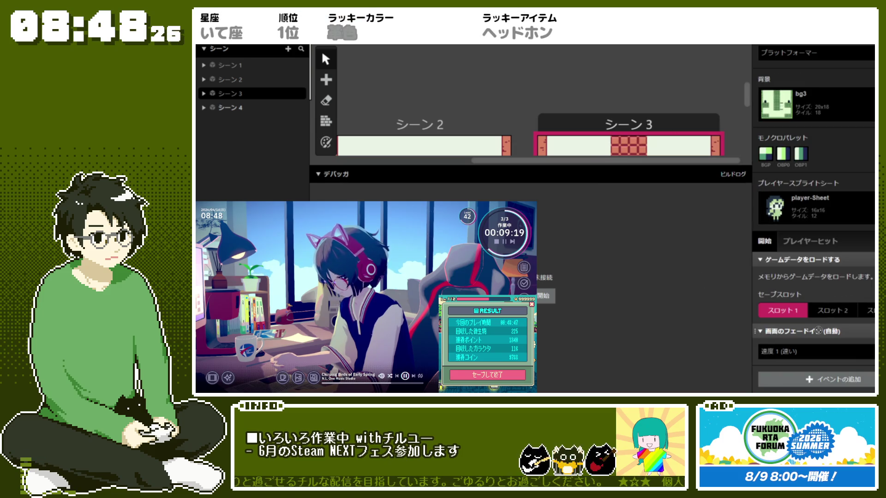
{"action": "key", "text": "ctrl+z"}
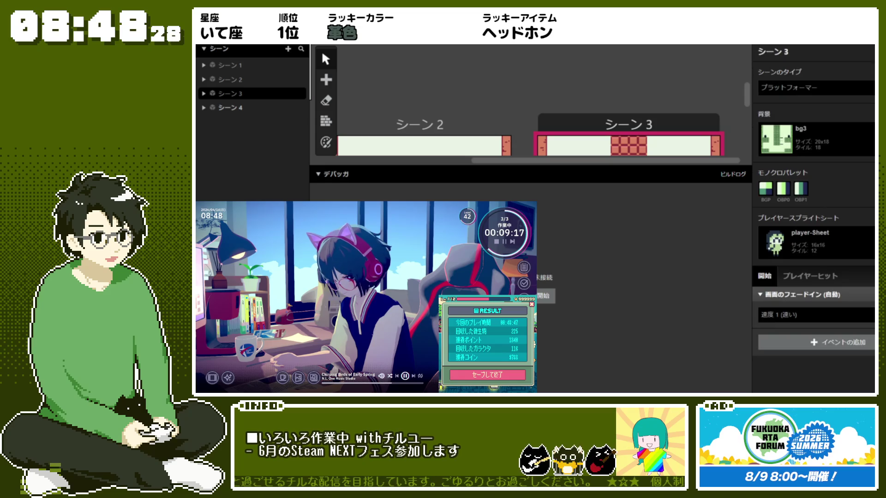
- Give Scene 3 a Start-button script that loads the saved game data
{"action": "left_click", "coordinate": [815, 342]}
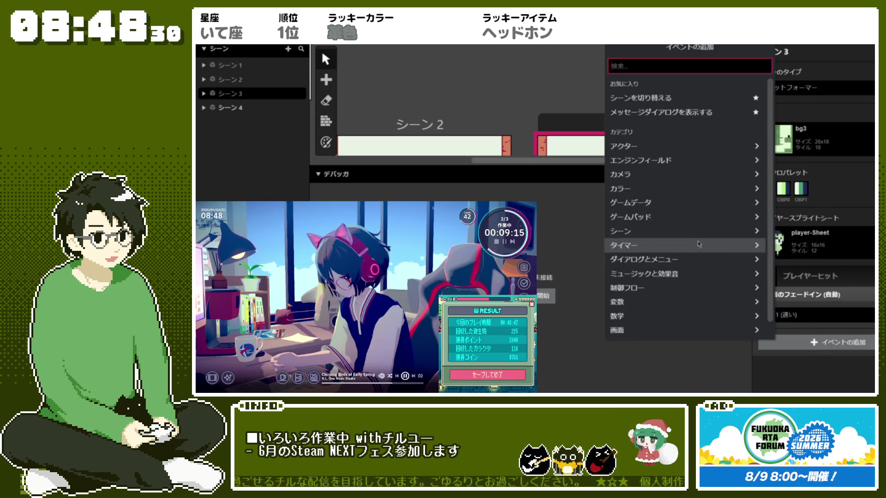
{"action": "left_click", "coordinate": [646, 217]}
{"action": "left_click", "coordinate": [655, 84]}
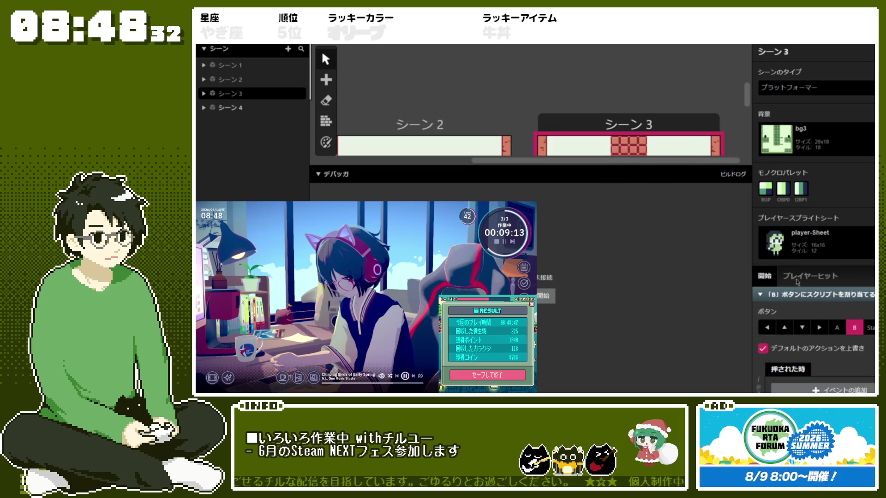
{"action": "scroll", "coordinate": [803, 282], "scroll_direction": "down", "scroll_amount": 2}
{"action": "left_click", "coordinate": [868, 252]}
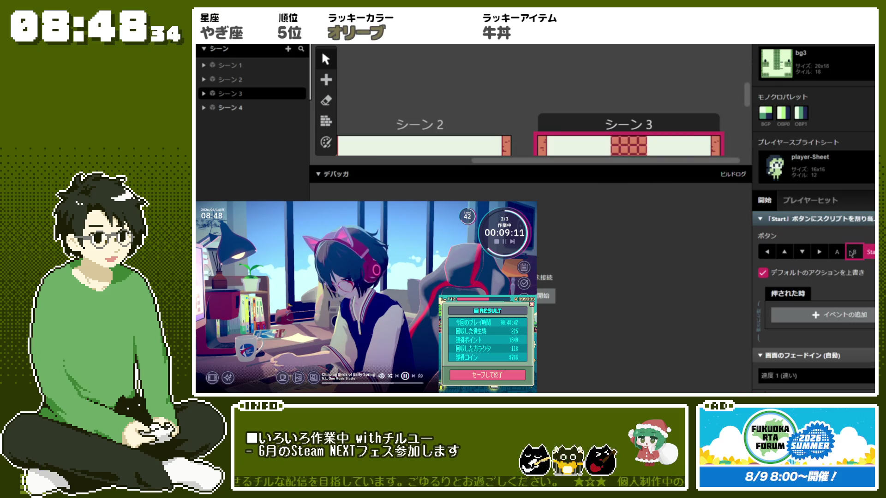
{"action": "scroll", "coordinate": [852, 296], "scroll_direction": "down", "scroll_amount": 1}
{"action": "left_click", "coordinate": [844, 289]}
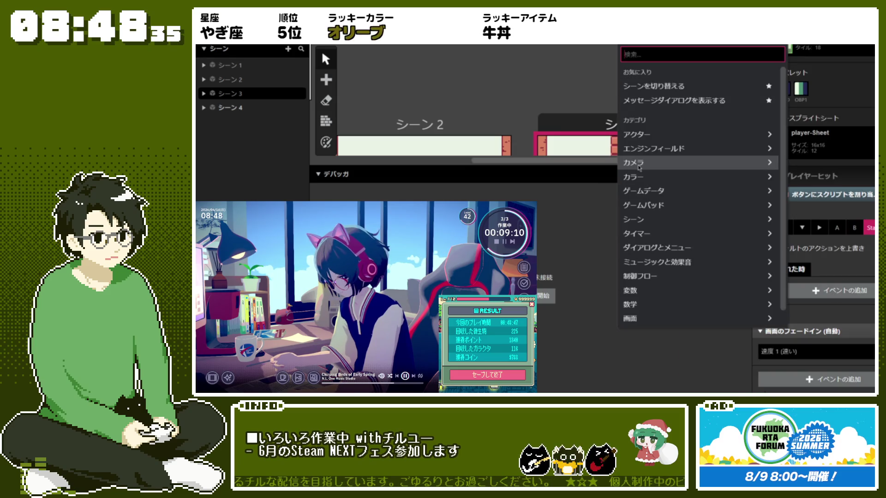
{"action": "left_click", "coordinate": [645, 191]}
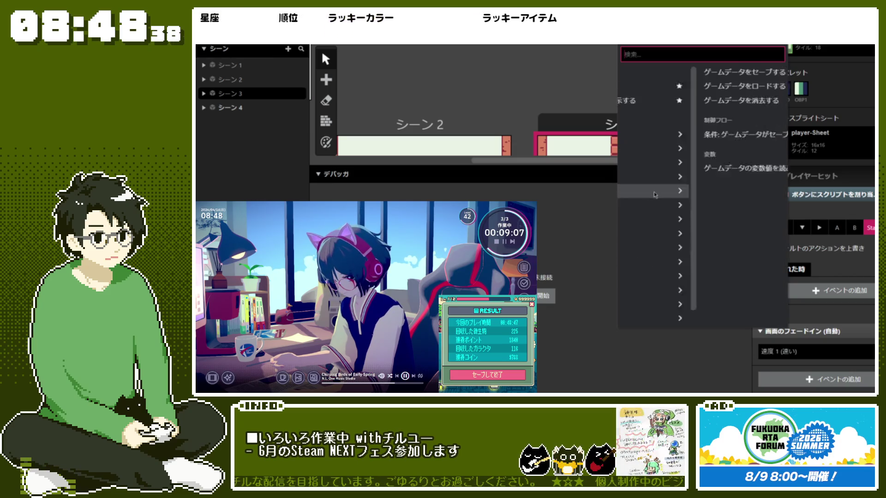
{"action": "left_click", "coordinate": [699, 86]}
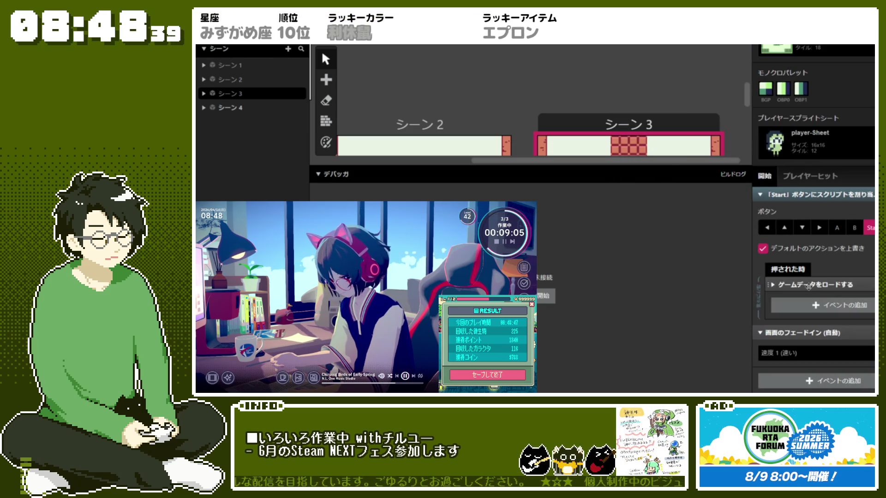
- Select Scene 1 and delete its Start-button script event
{"action": "scroll", "coordinate": [854, 222], "scroll_direction": "up", "scroll_amount": 3}
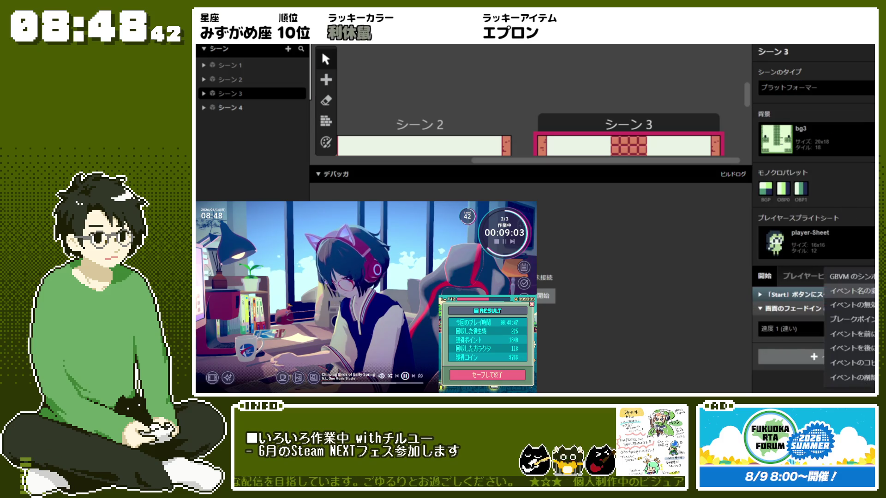
{"action": "left_click", "coordinate": [420, 138]}
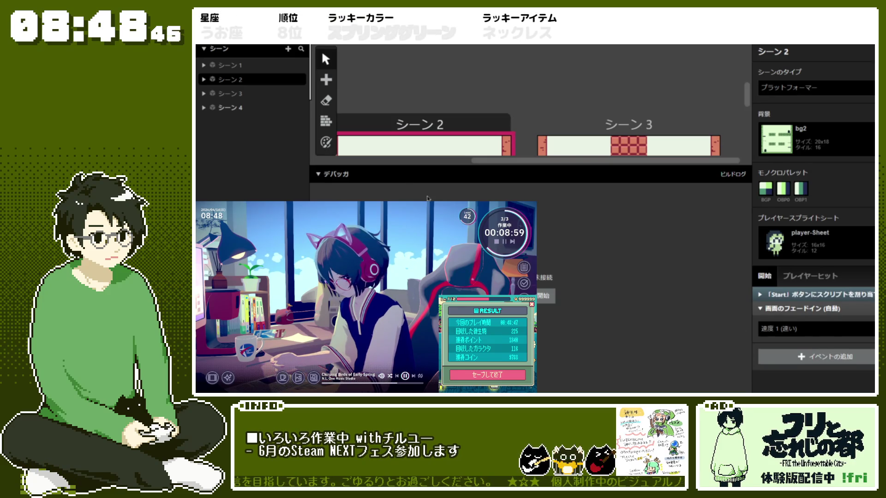
{"action": "scroll", "coordinate": [585, 104], "scroll_direction": "left", "scroll_amount": 5}
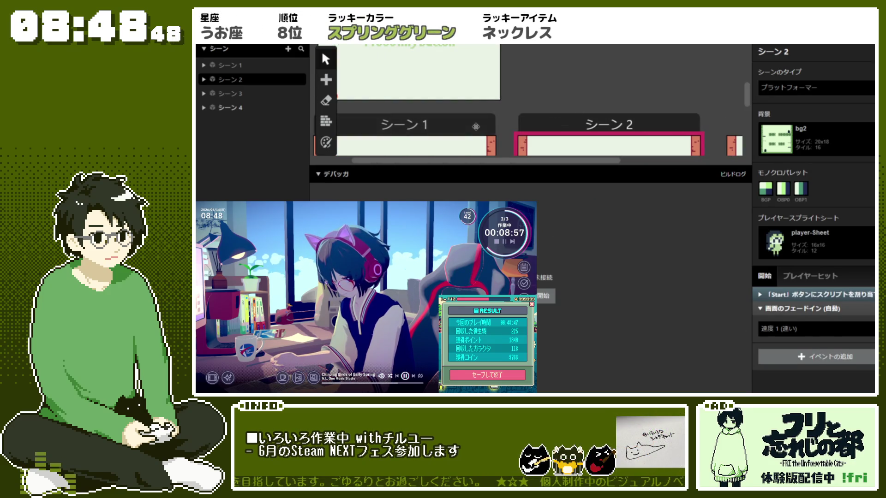
{"action": "left_click", "coordinate": [476, 126]}
{"action": "left_click", "coordinate": [869, 311]}
{"action": "scroll", "coordinate": [870, 312], "scroll_direction": "down", "scroll_amount": 3}
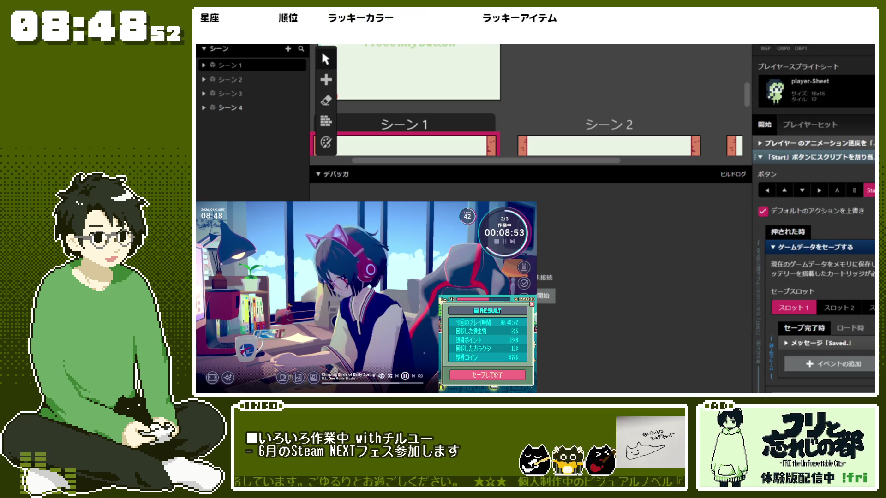
{"action": "right_click", "coordinate": [780, 161]}
{"action": "left_click", "coordinate": [851, 320]}
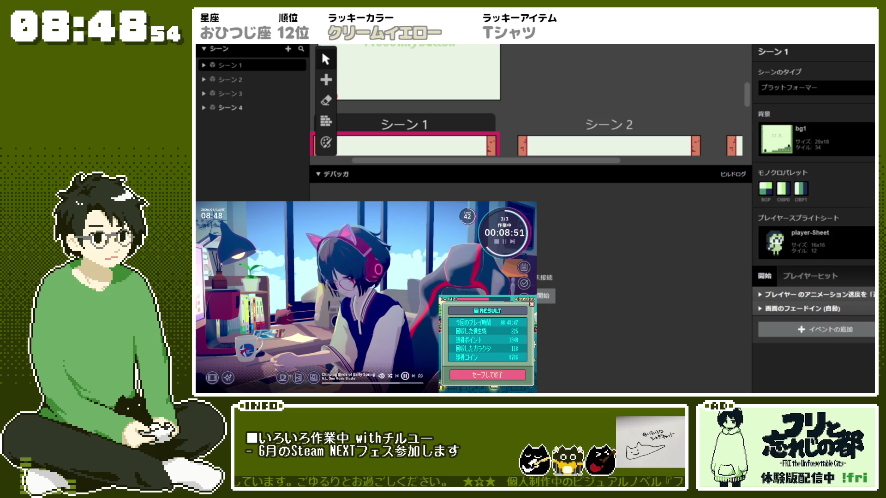
- Restore the deleted Start-button event, start the game from the SUNGENUS title, and exit the first level
{"action": "key", "text": "ctrl+z"}
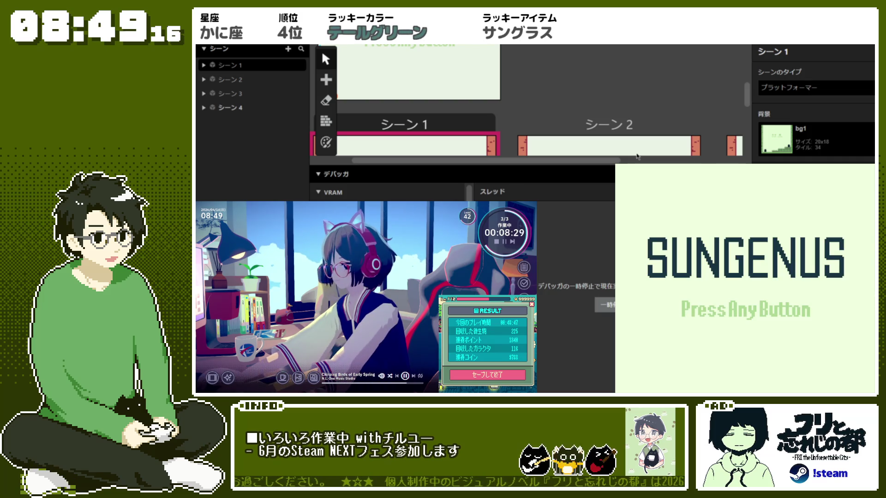
{"action": "key", "text": "Return"}
{"action": "key", "text": "Right"}
{"action": "key", "text": "z"}
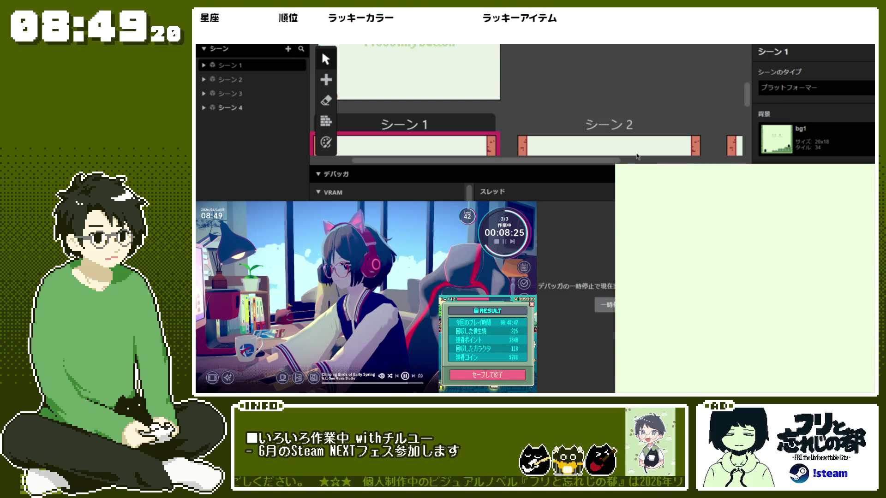
{"action": "key", "text": "Right"}
{"action": "key", "text": "z"}
{"action": "key", "text": "z"}
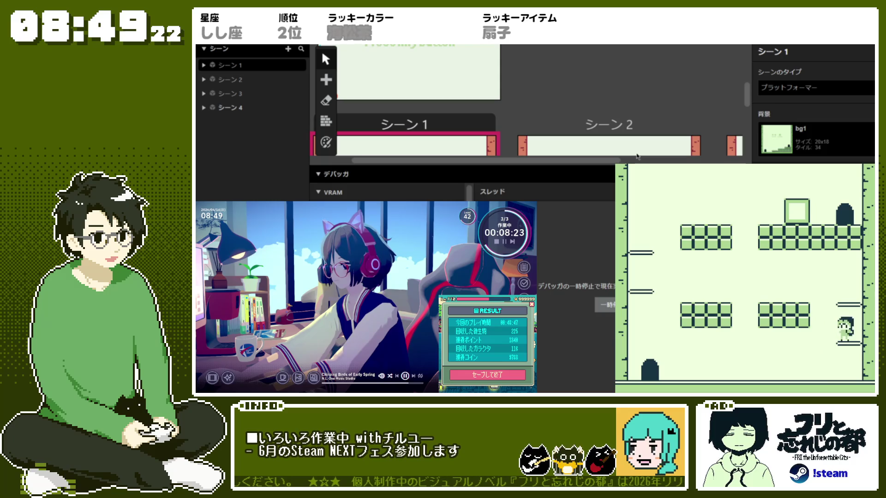
- Climb through the next stage to the box, bringing up the count message
{"action": "key", "text": "Left"}
{"action": "key", "text": "Right"}
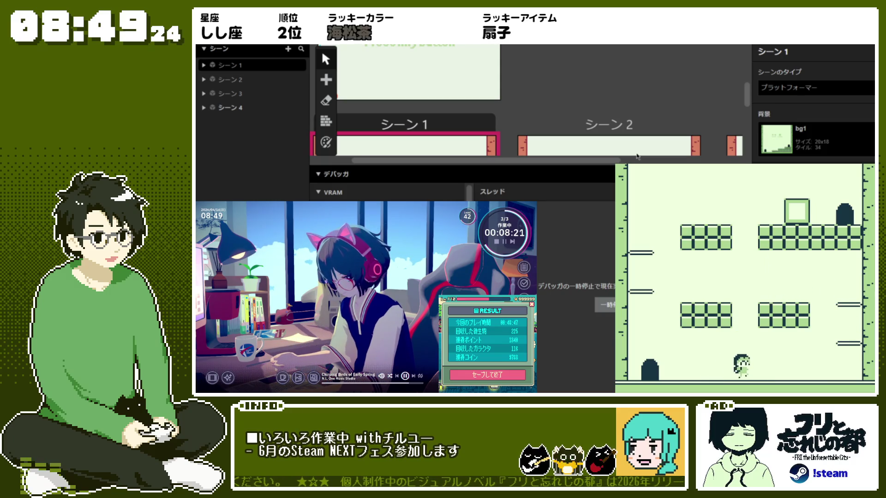
{"action": "key", "text": "z"}
{"action": "key", "text": "Left"}
{"action": "key", "text": "z"}
{"action": "key", "text": "z"}
{"action": "key", "text": "Right"}
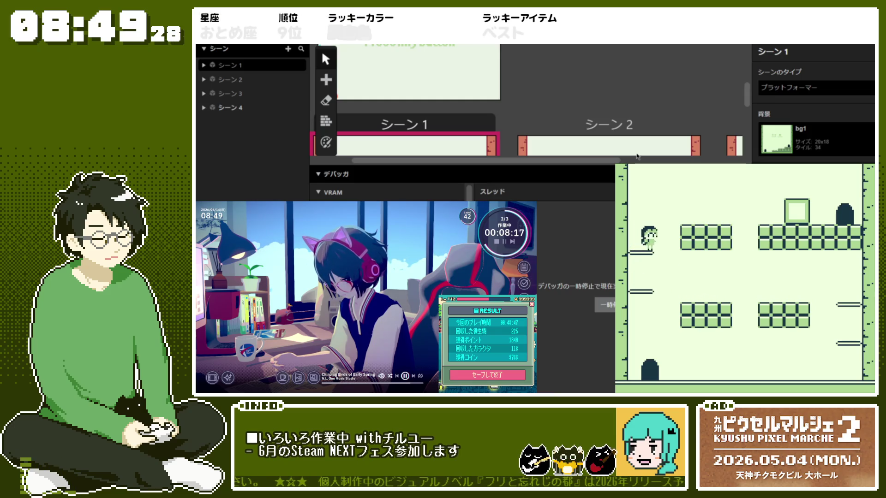
{"action": "key", "text": "Right"}
{"action": "key", "text": "Right"}
{"action": "key", "text": "z"}
{"action": "key", "text": "Left"}
{"action": "key", "text": "z"}
{"action": "key", "text": "z"}
{"action": "key", "text": "z"}
{"action": "key", "text": "z"}
{"action": "key", "text": "Right"}
{"action": "key", "text": "Right"}
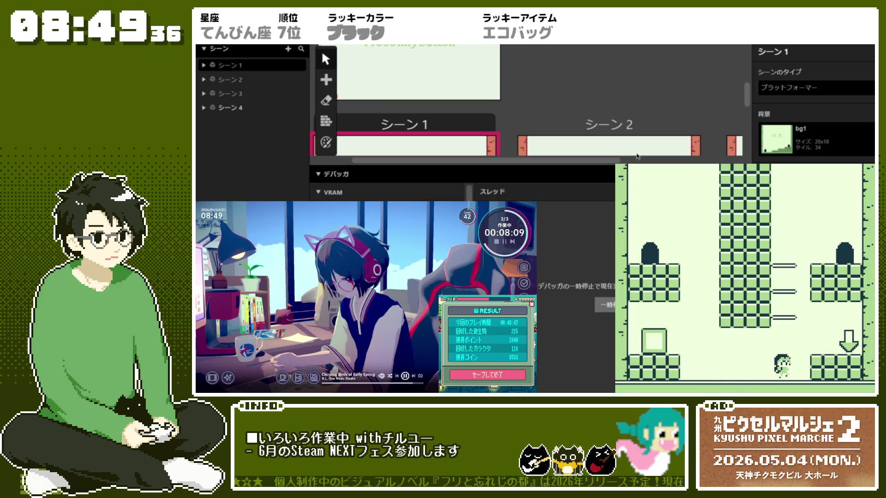
- Save at the down-arrow save point, then walk off the ledge past the count 2 message
{"action": "key", "text": "z"}
{"action": "key", "text": "z"}
{"action": "key", "text": "Down"}
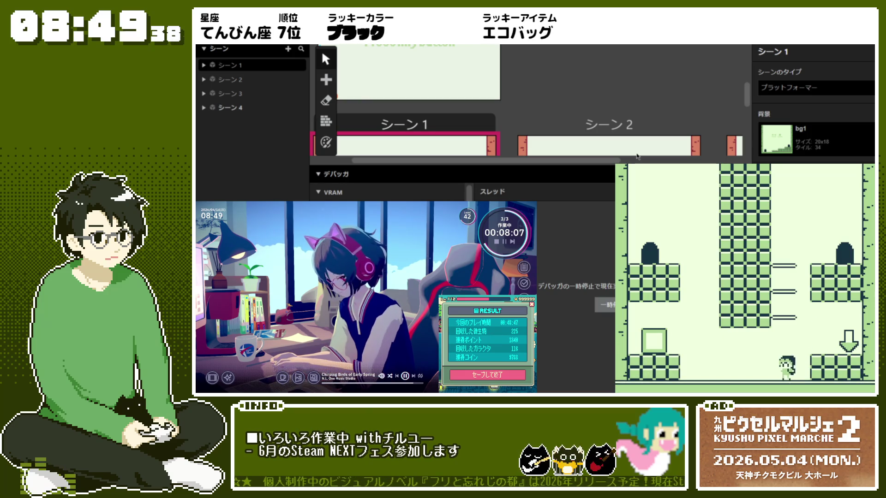
{"action": "key", "text": "z"}
{"action": "key", "text": "Down"}
{"action": "key", "text": "z"}
{"action": "key", "text": "Down"}
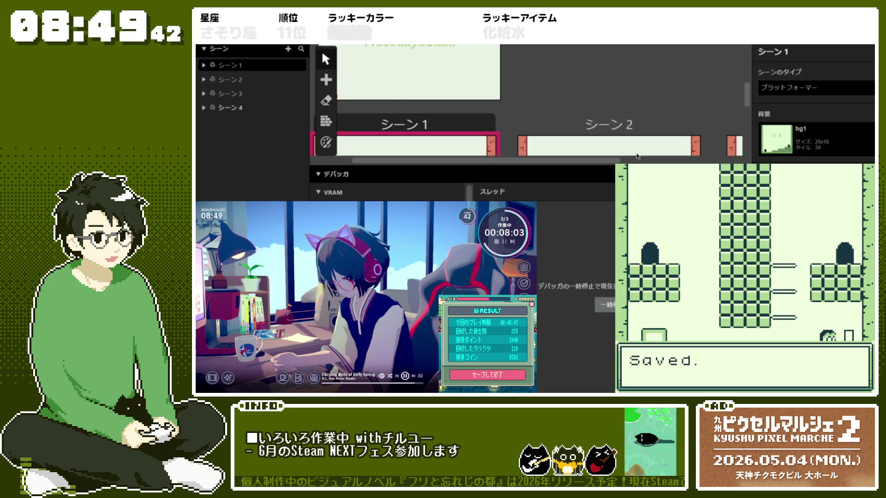
{"action": "key", "text": "z"}
{"action": "key", "text": "Left"}
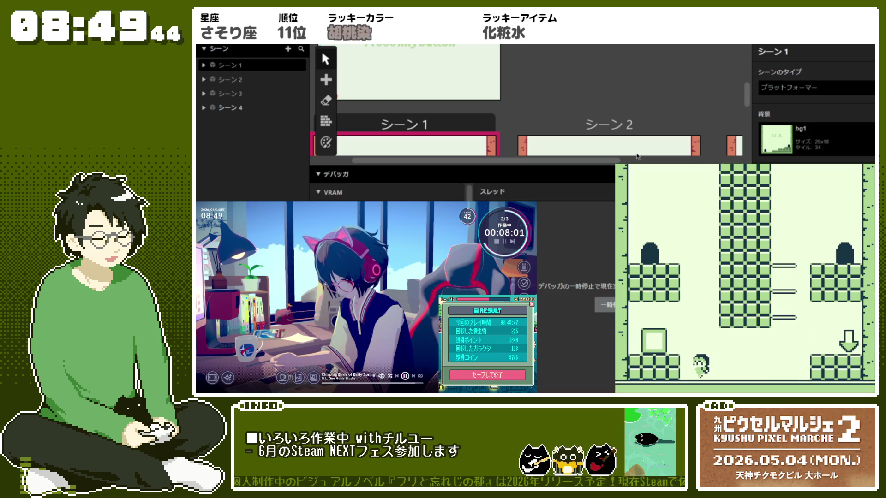
{"action": "key", "text": "Down"}
{"action": "key", "text": "z"}
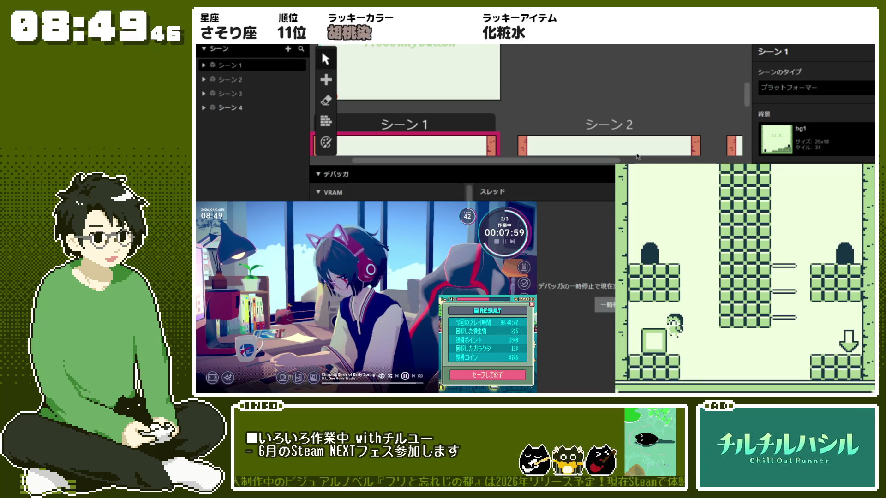
{"action": "key", "text": "Right"}
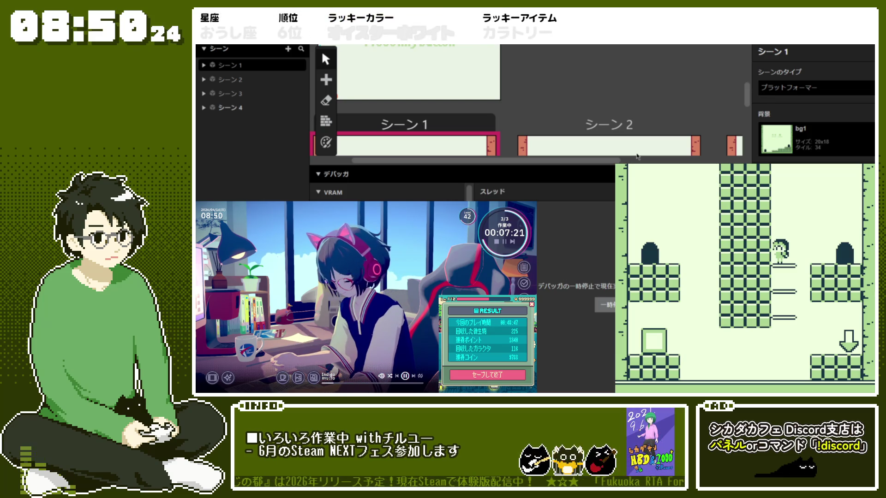
{"action": "left_click", "coordinate": [320, 126]}
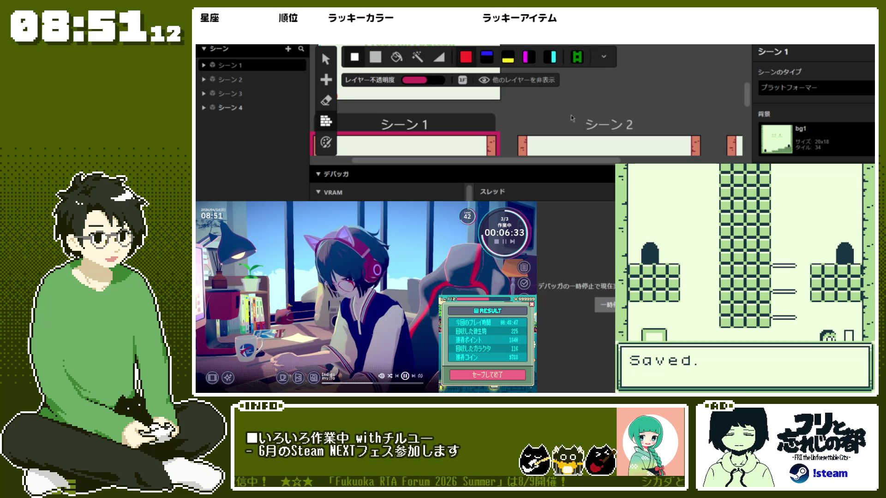
- Walk left across the room to the block until the counter shows 5
{"action": "key", "text": "z"}
{"action": "key", "text": "Left"}
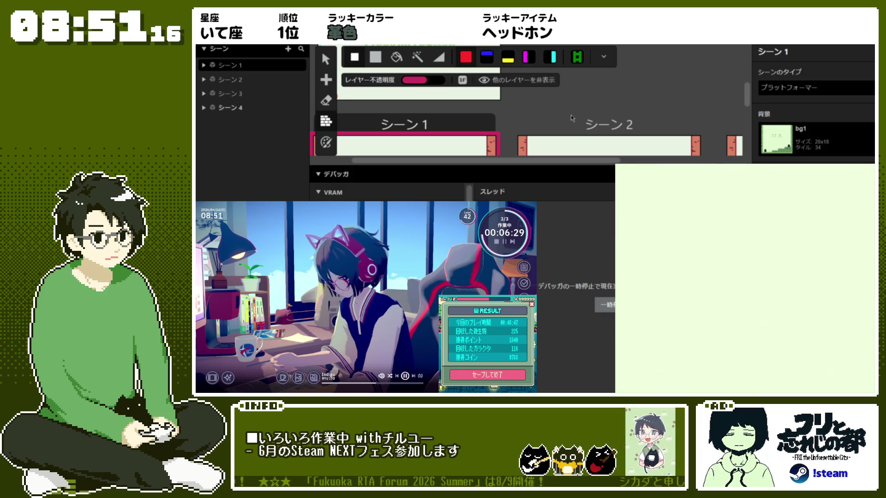
{"action": "key", "text": "z"}
{"action": "key", "text": "Left"}
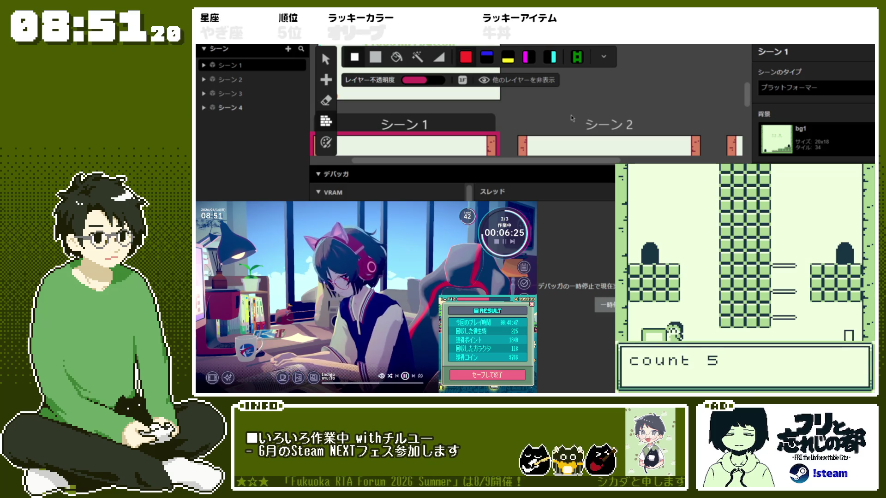
{"action": "key", "text": "z"}
{"action": "key", "text": "Right"}
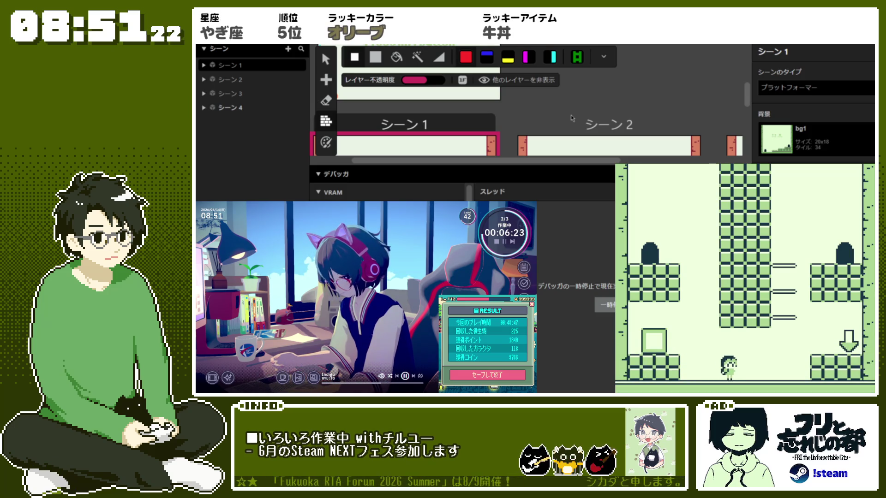
- Save again at the ledge, raise the counter to 6 by the block, then close the game preview
{"action": "key", "text": "Right"}
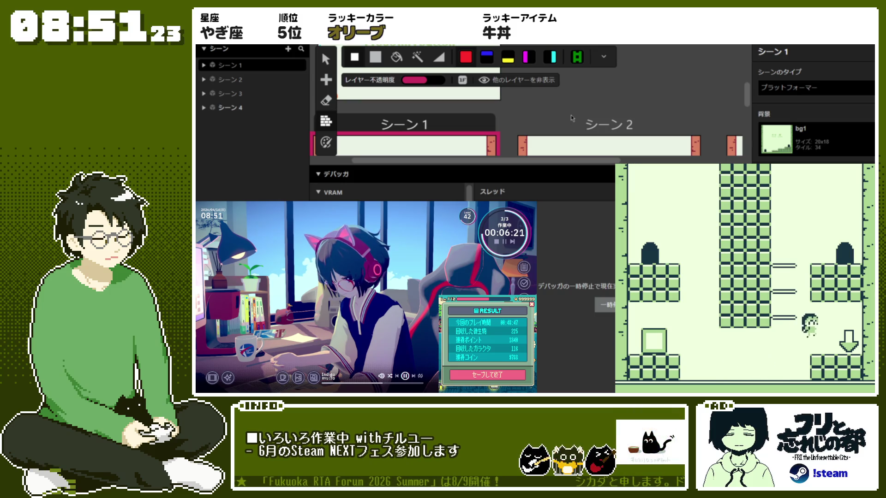
{"action": "key", "text": "z"}
{"action": "key", "text": "Right"}
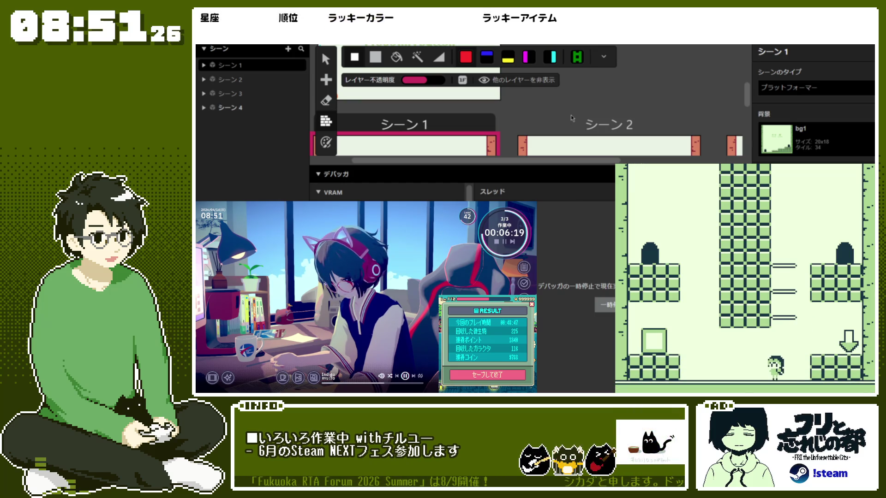
{"action": "key", "text": "z"}
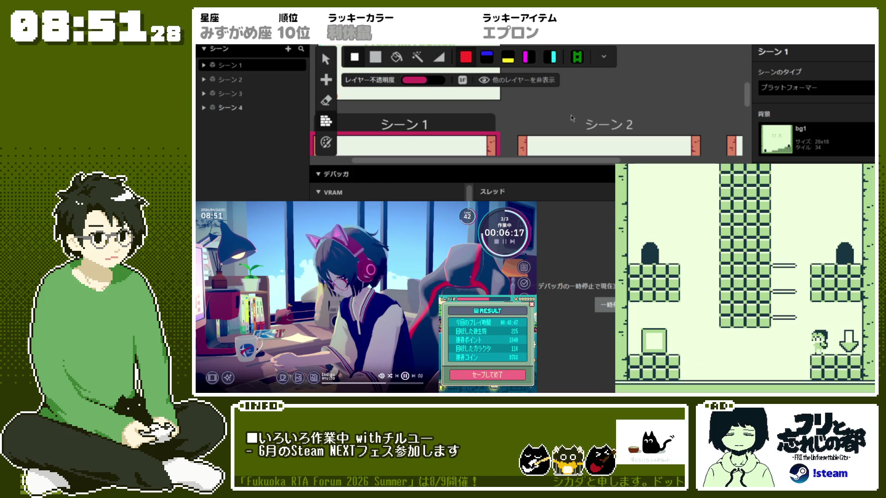
{"action": "key", "text": "Left"}
{"action": "key", "text": "z"}
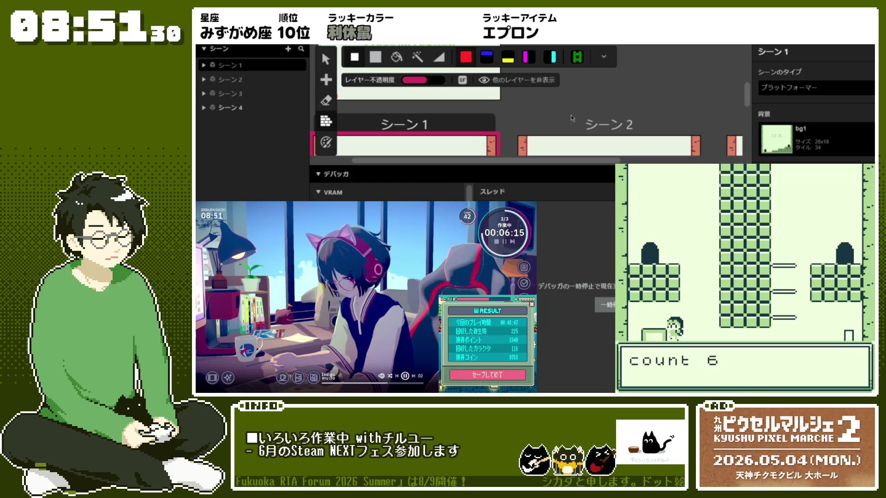
{"action": "key", "text": "Right"}
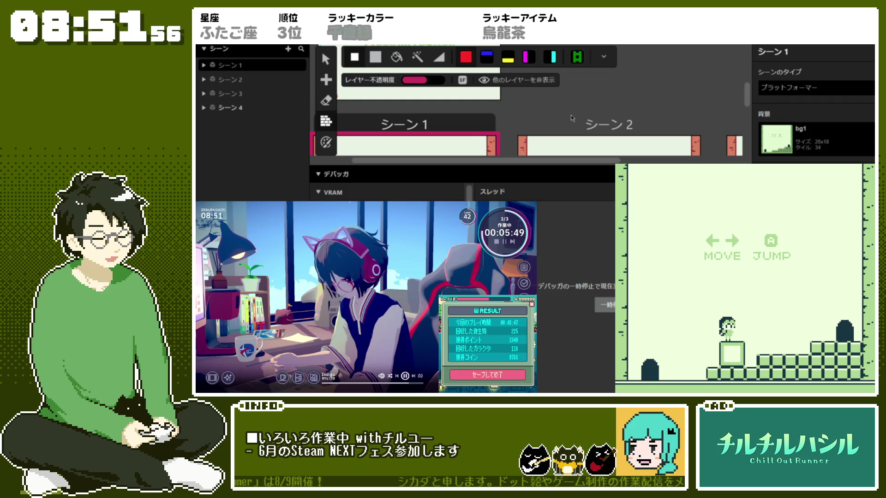
{"action": "key", "text": "ctrl+w"}
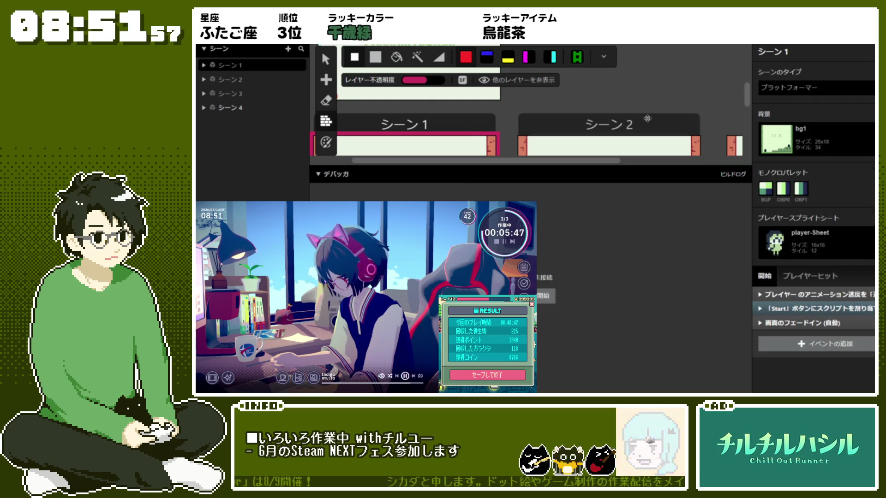
{"action": "scroll", "coordinate": [501, 111], "scroll_direction": "up", "scroll_amount": 3}
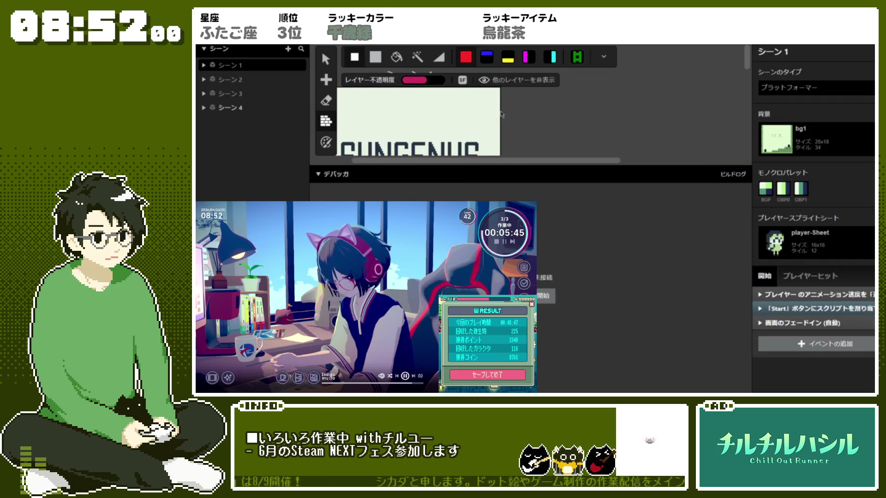